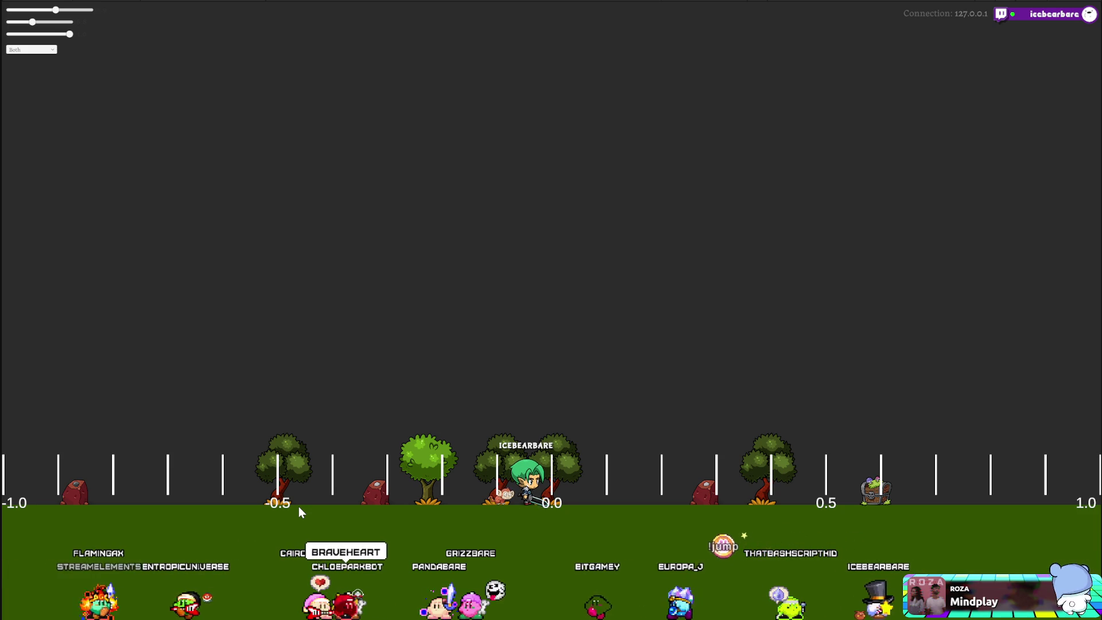
Walk ICEBEARBARE left toward the -0.25 mark, then back to the right.
left_click(363, 498)
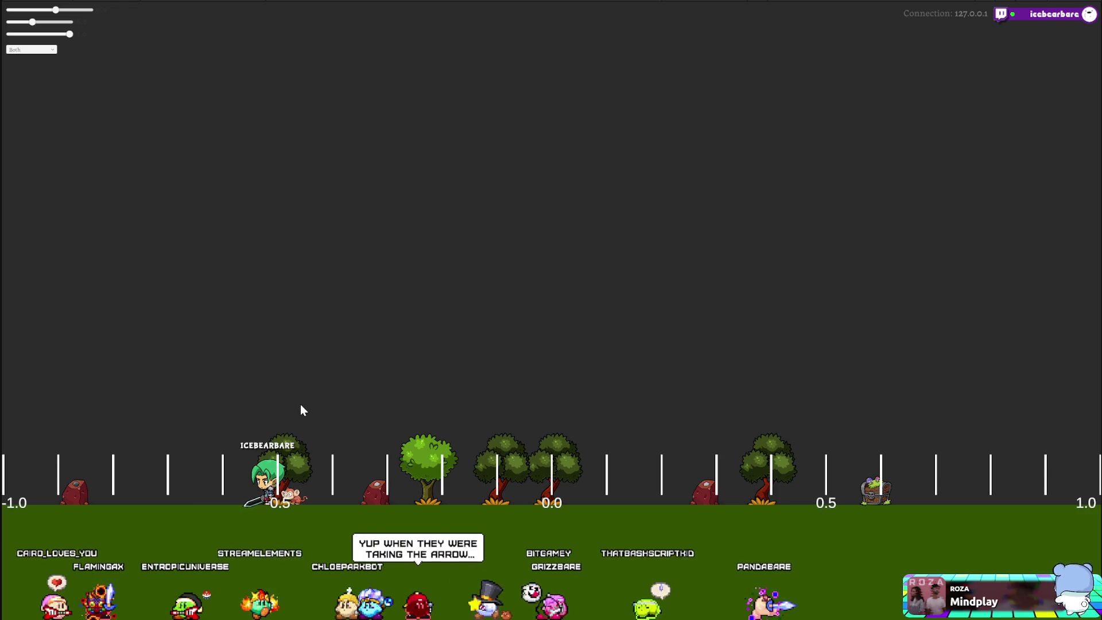
left_click(356, 403)
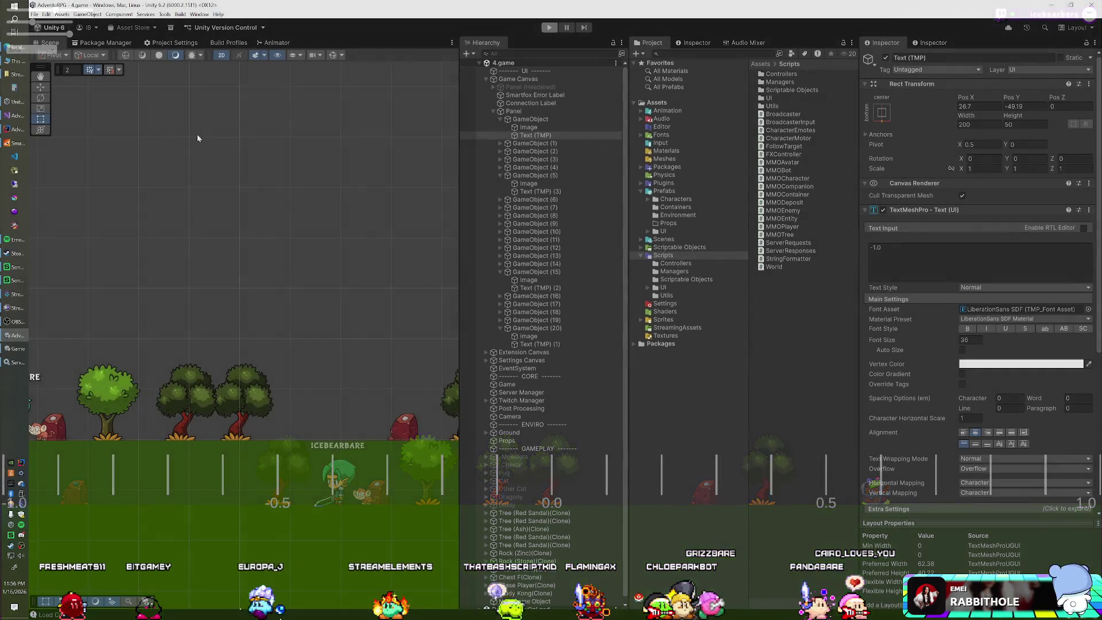
Delete the data-dump log line from the SpawnAvatarRequest case in ServerResponses.cs and save.
left_click(15, 117)
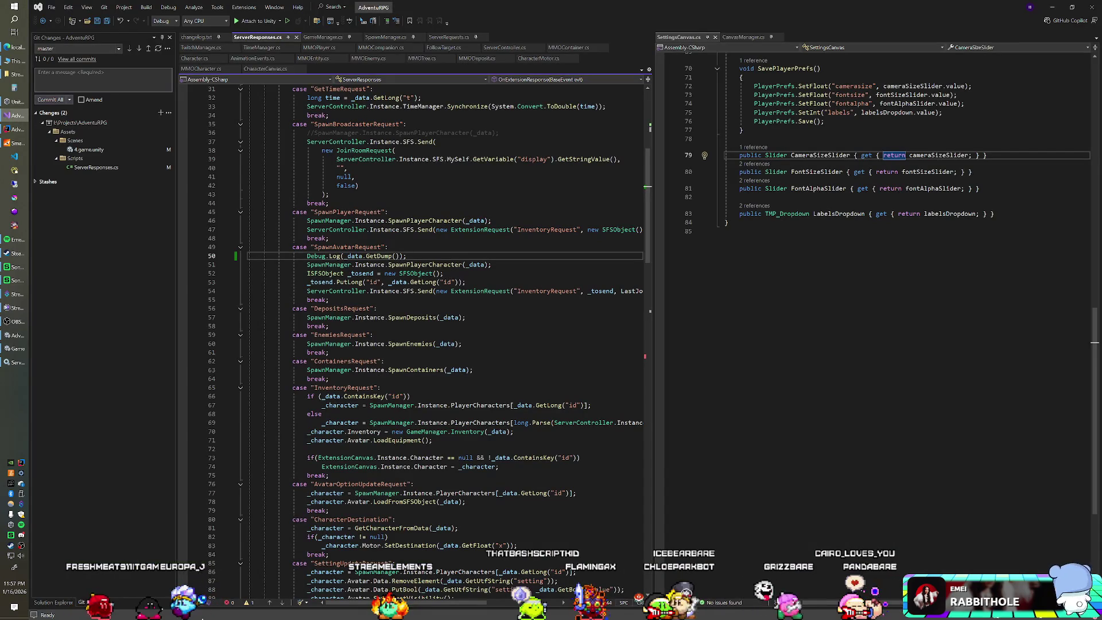
key("shift+Up")
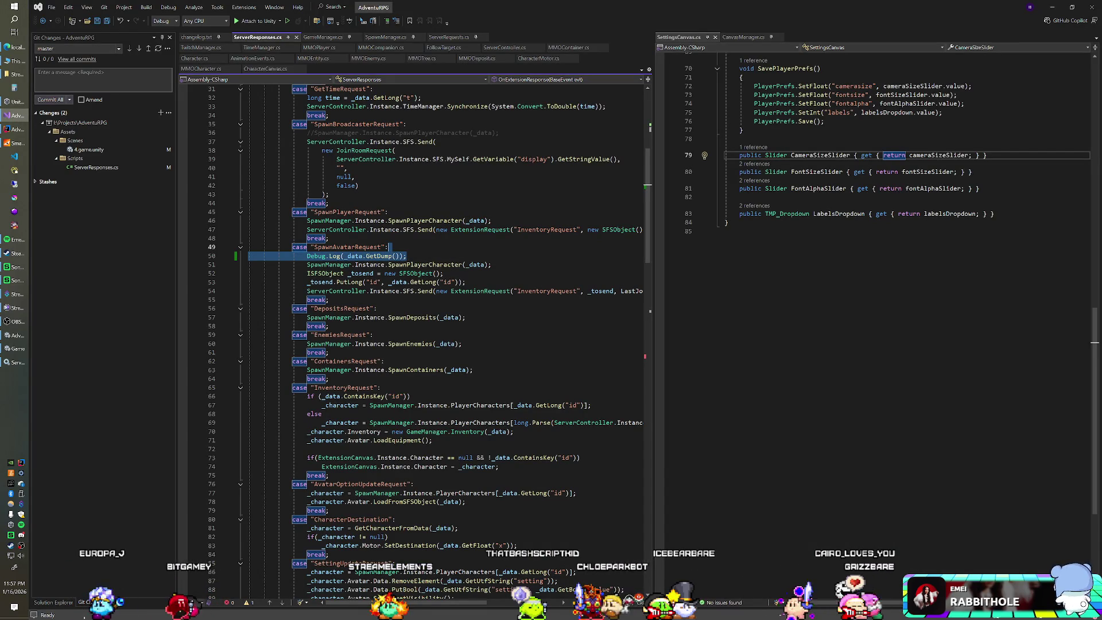
key("Delete")
key("ctrl+s")
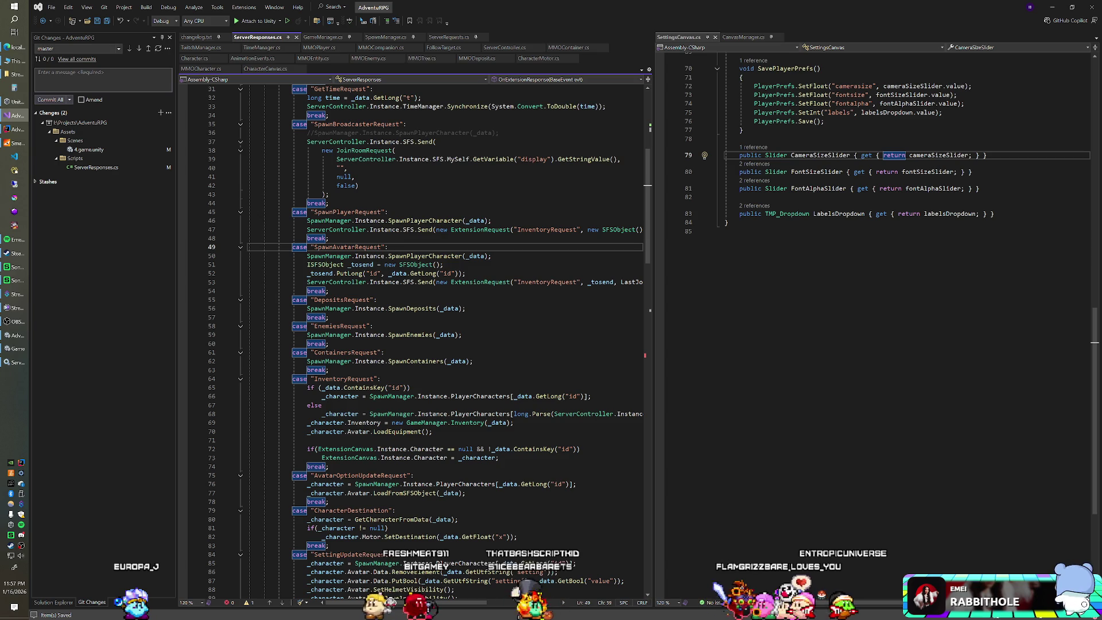
Go to the definition of SpawnPlayerCharacter in SpawnManager.cs.
left_click(407, 256)
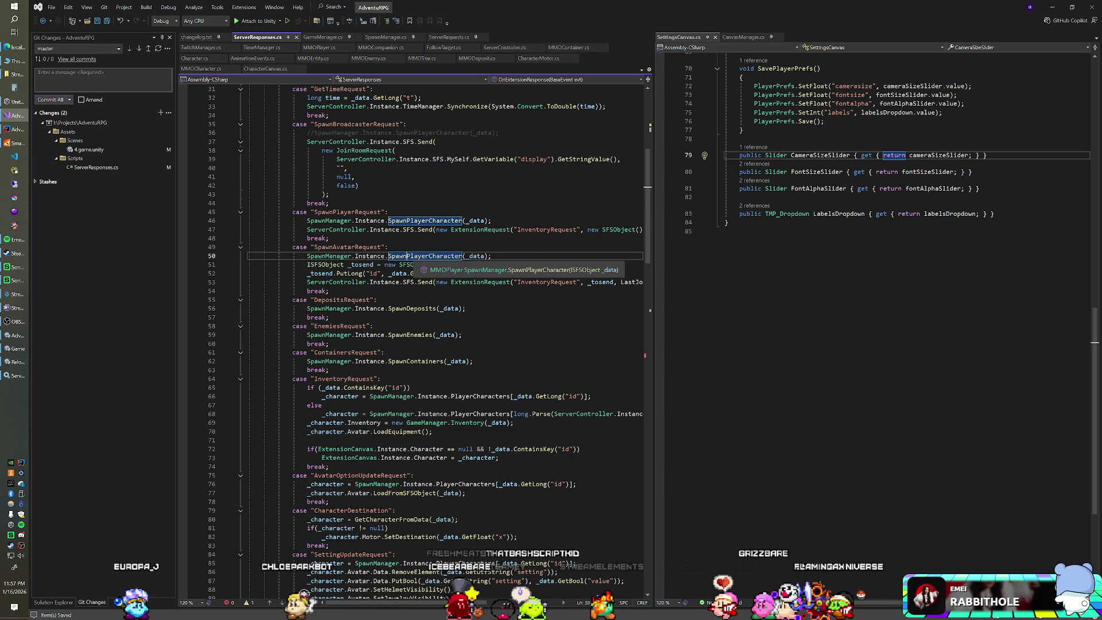
right_click(412, 256)
left_click(455, 306)
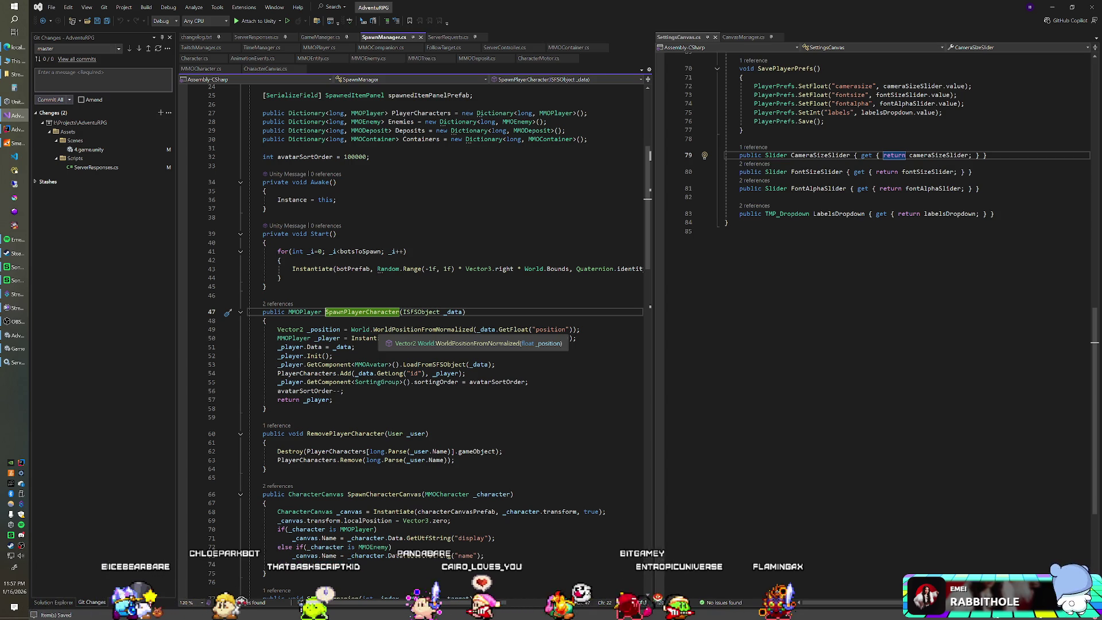
Insert Debug.Log(_position); right after the _position calculation in SpawnPlayerCharacter.
left_click(266, 321)
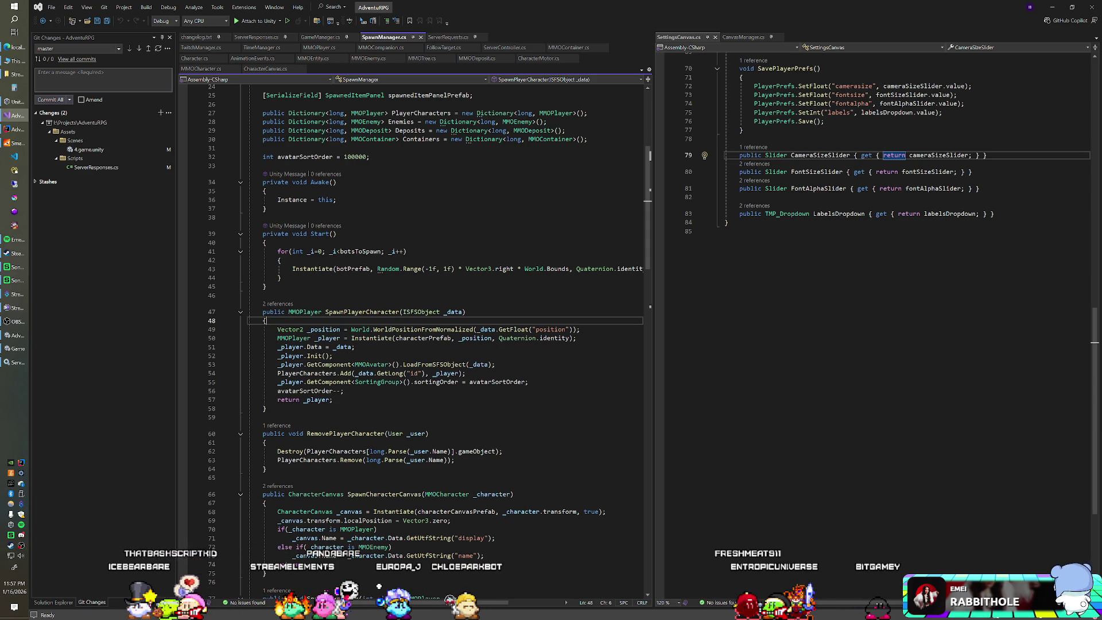
left_click(581, 330)
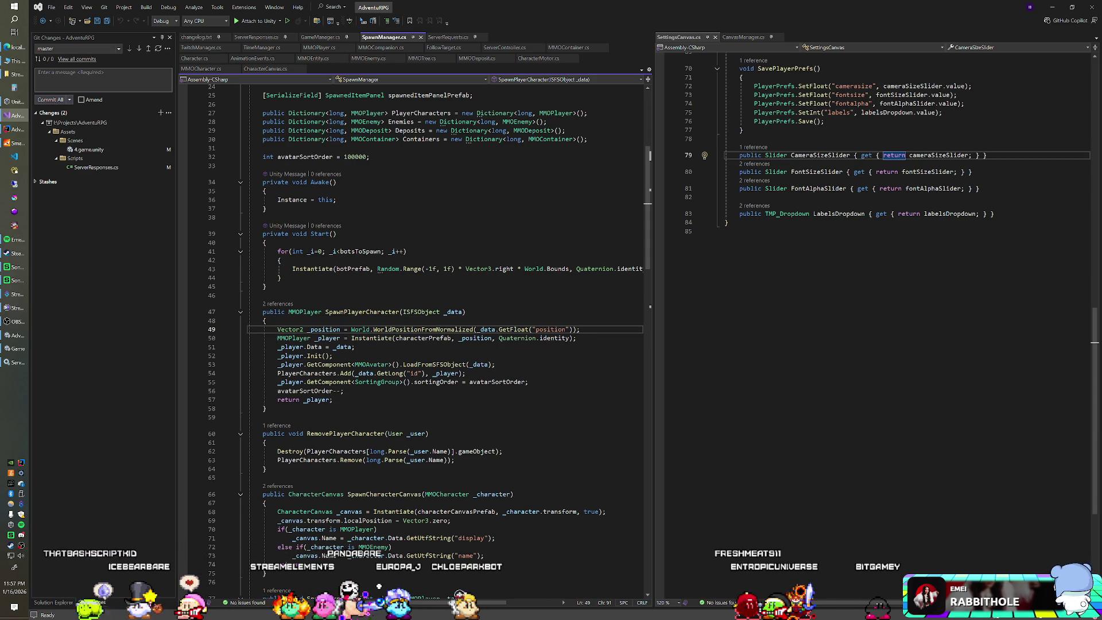
key("Return")
type("Debug.Log(")
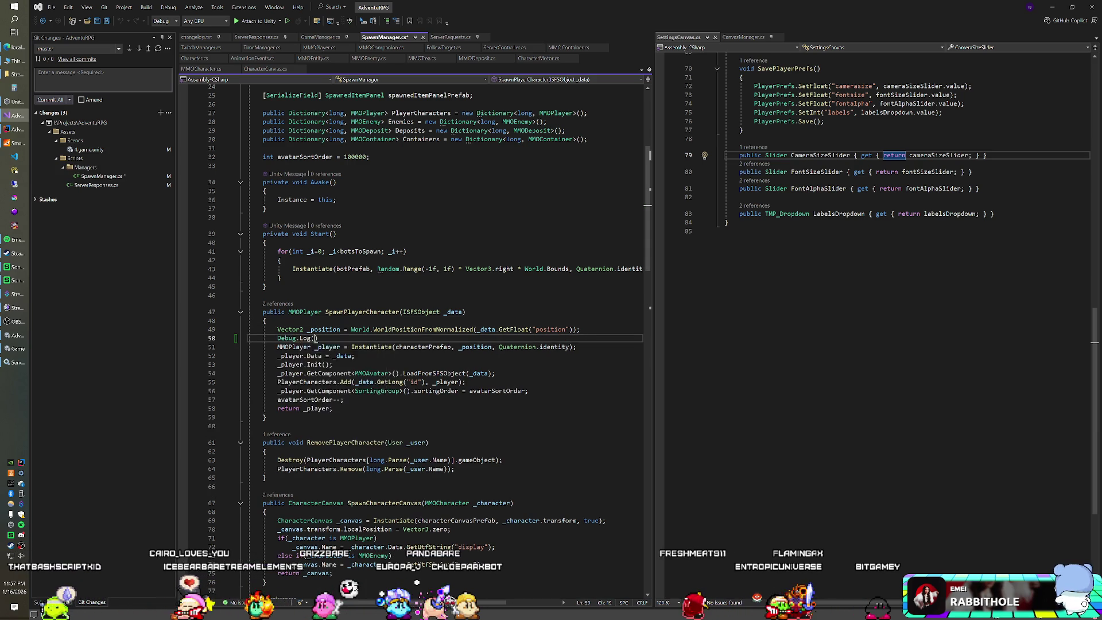
type("_position);")
key("Down")
key("Down")
key("Down")
key("Down")
Add a second Debug.Log(_position); before return _player;, save, and go back to Unity.
key("End")
key("Return")
type("D")
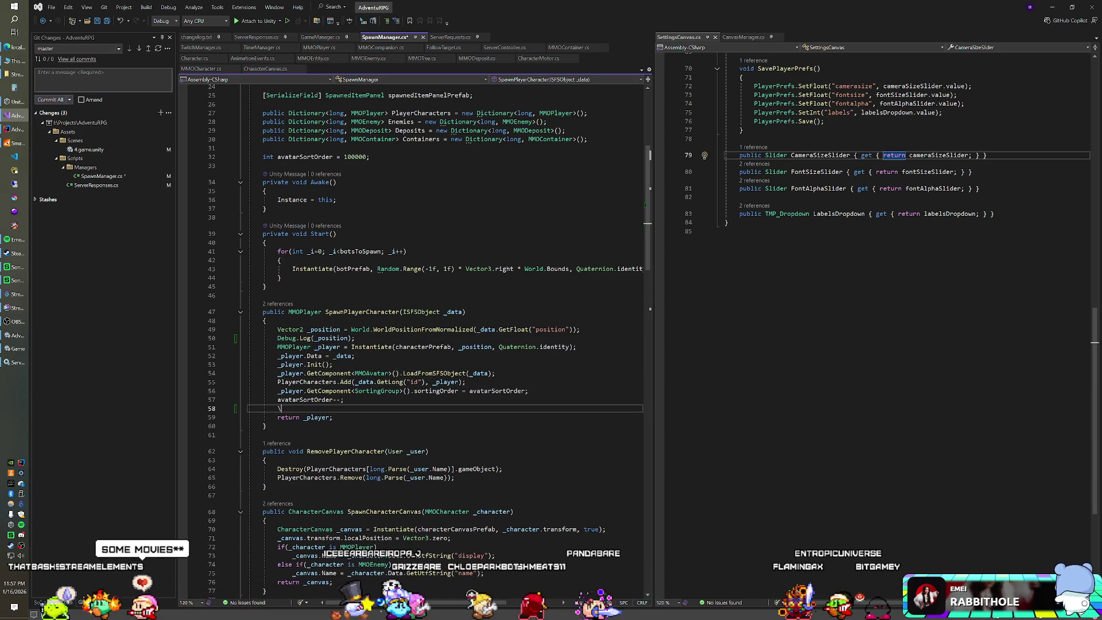
type("ebug.L")
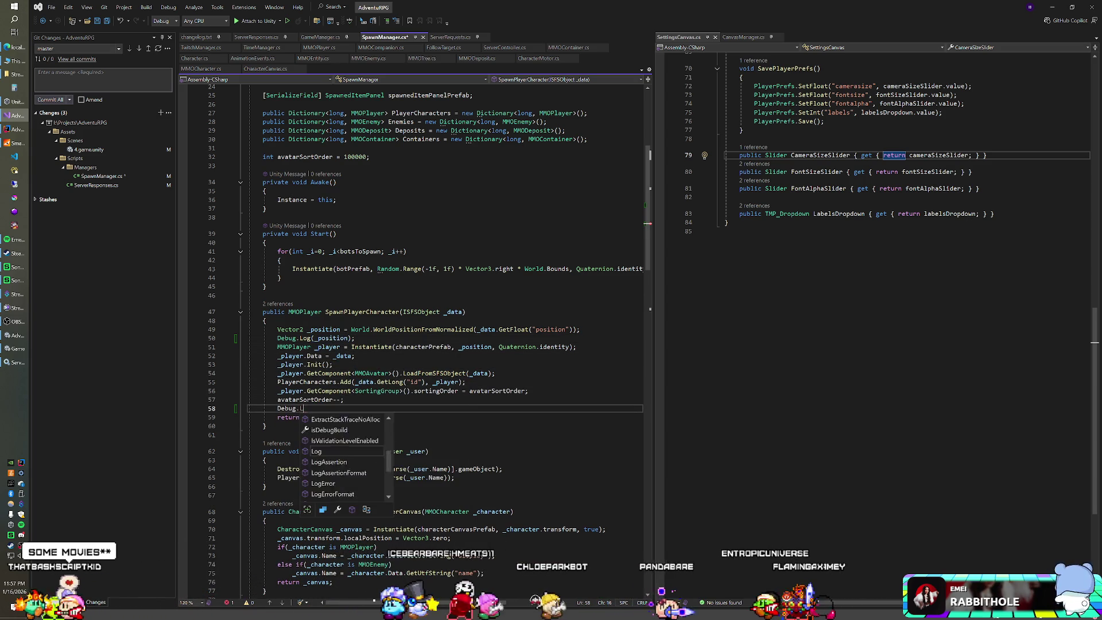
type("og(_position")
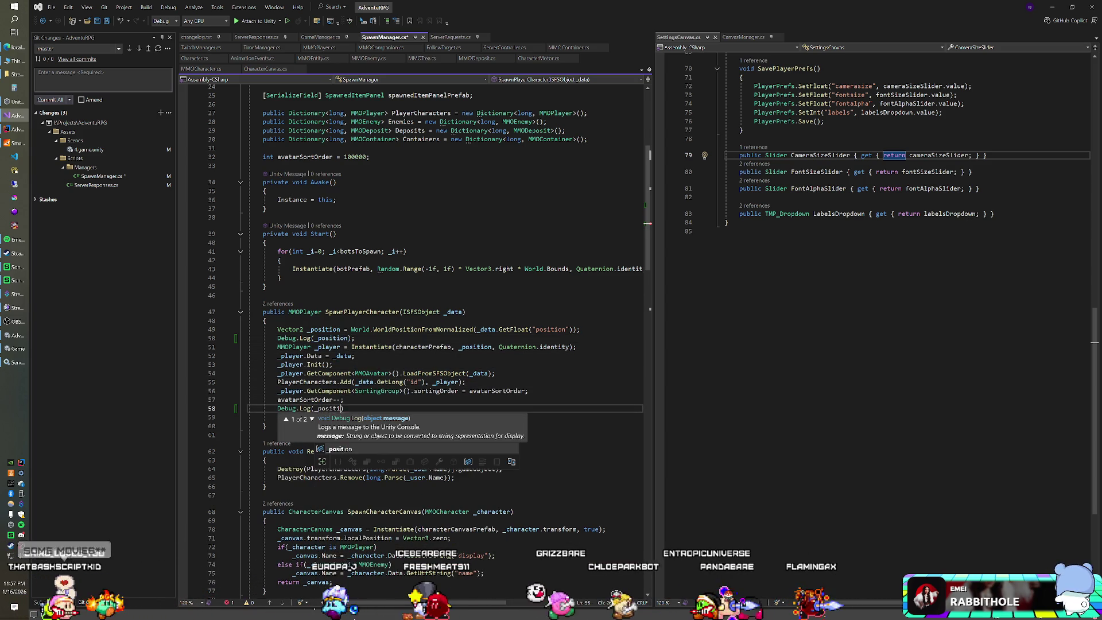
type(");")
key("ctrl+s")
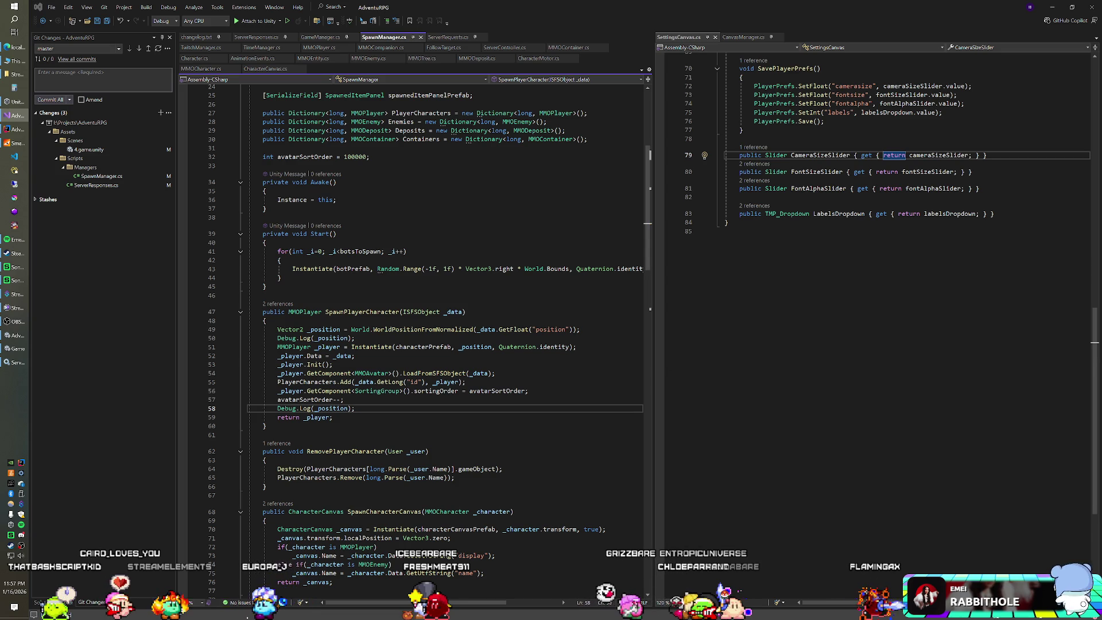
key("alt+Tab")
key("ctrl+p")
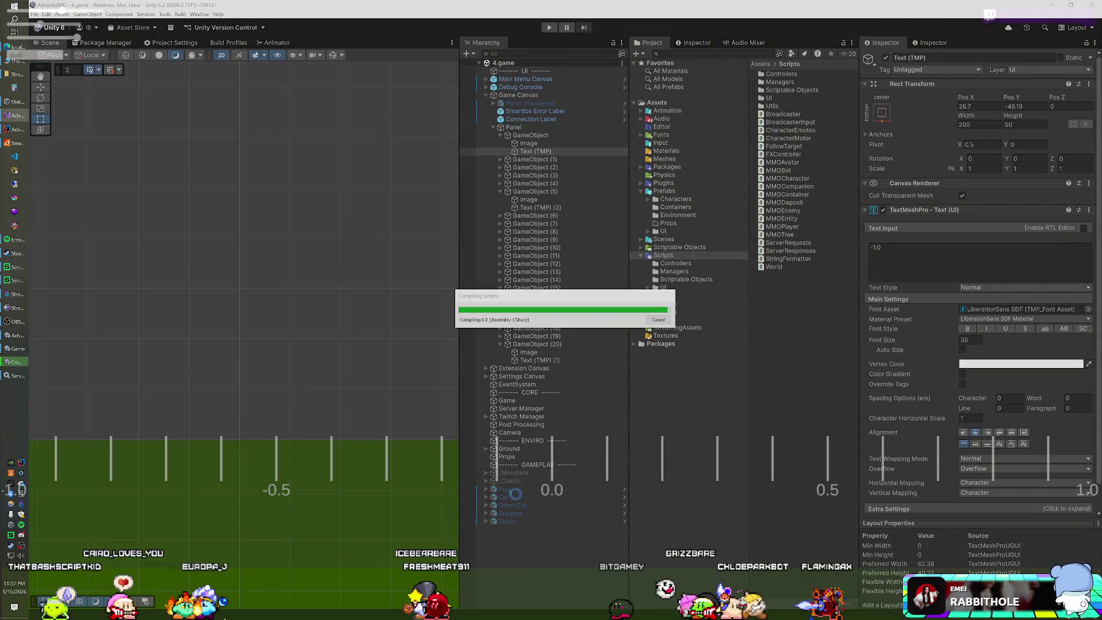
Stop Play mode and start the game again after the scripts reload.
key("ctrl+p")
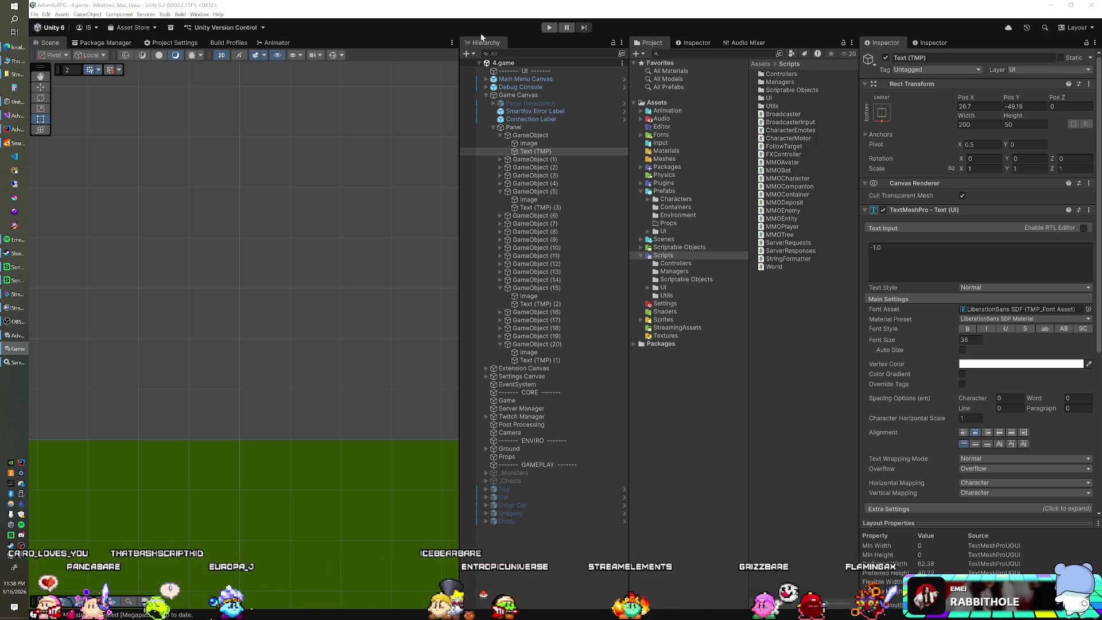
left_click(544, 27)
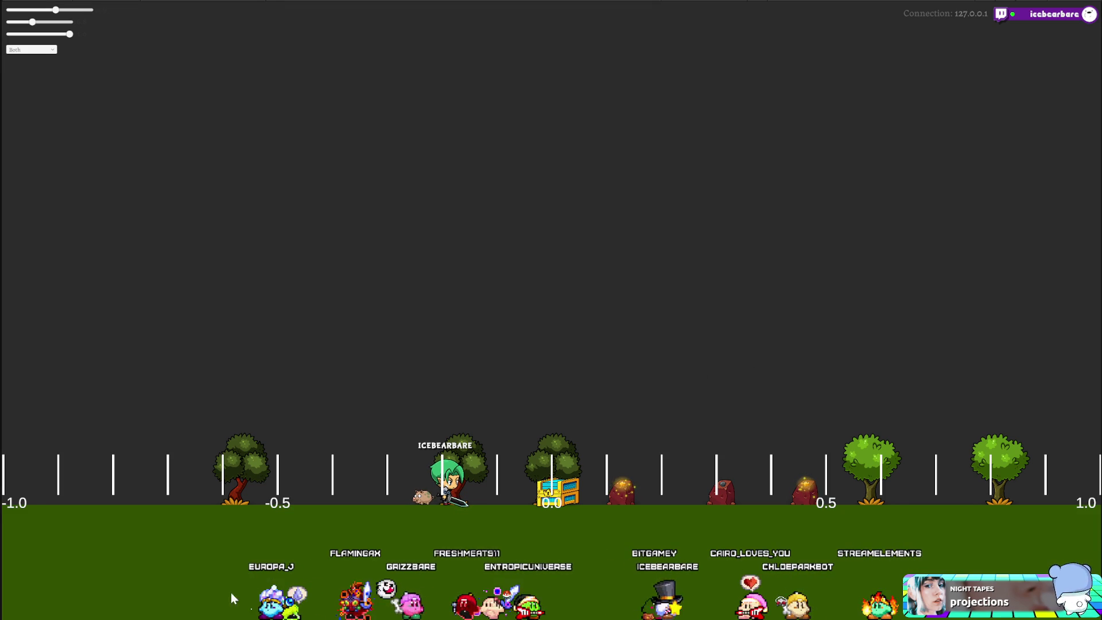
key("alt+Tab")
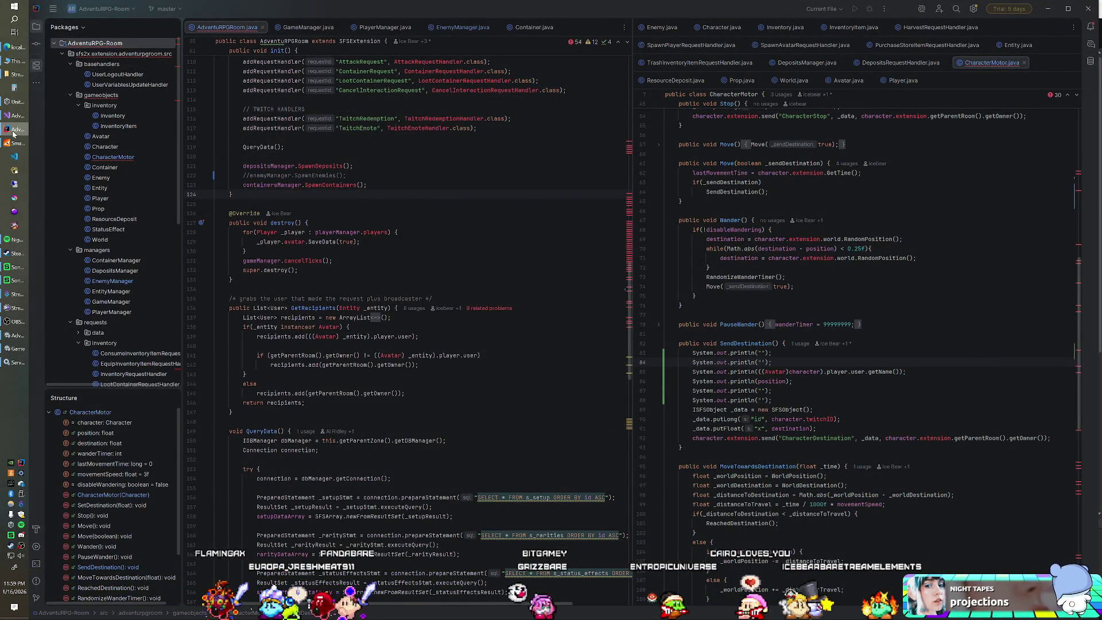
Glance over CharacterMotor.java in IntelliJ, then return to SpawnManager.cs in Visual Studio.
left_click(13, 134)
left_click(10, 116)
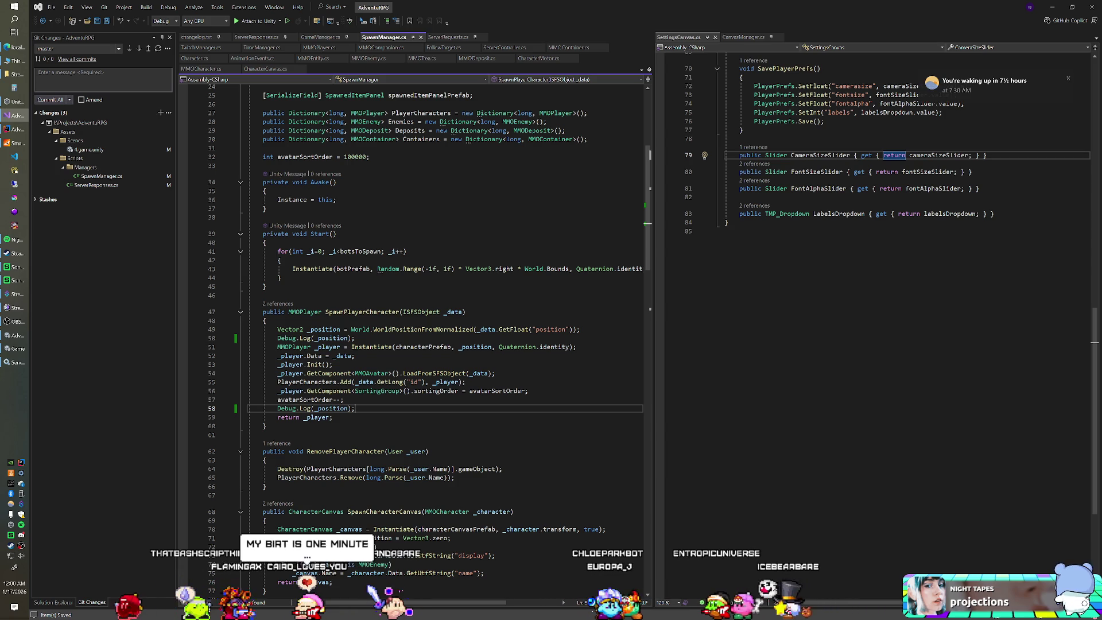
Insert Debug.Log(_data.GetDump()); at the top of SpawnPlayerCharacter and return to Unity.
left_click(266, 320)
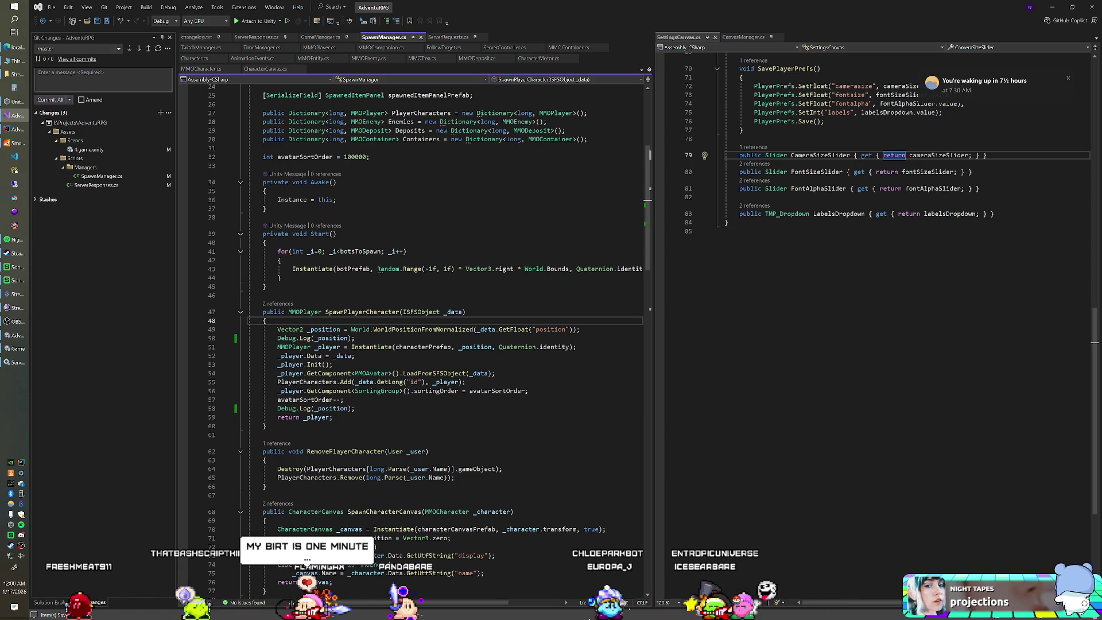
key("Return")
type("Debug.Log")
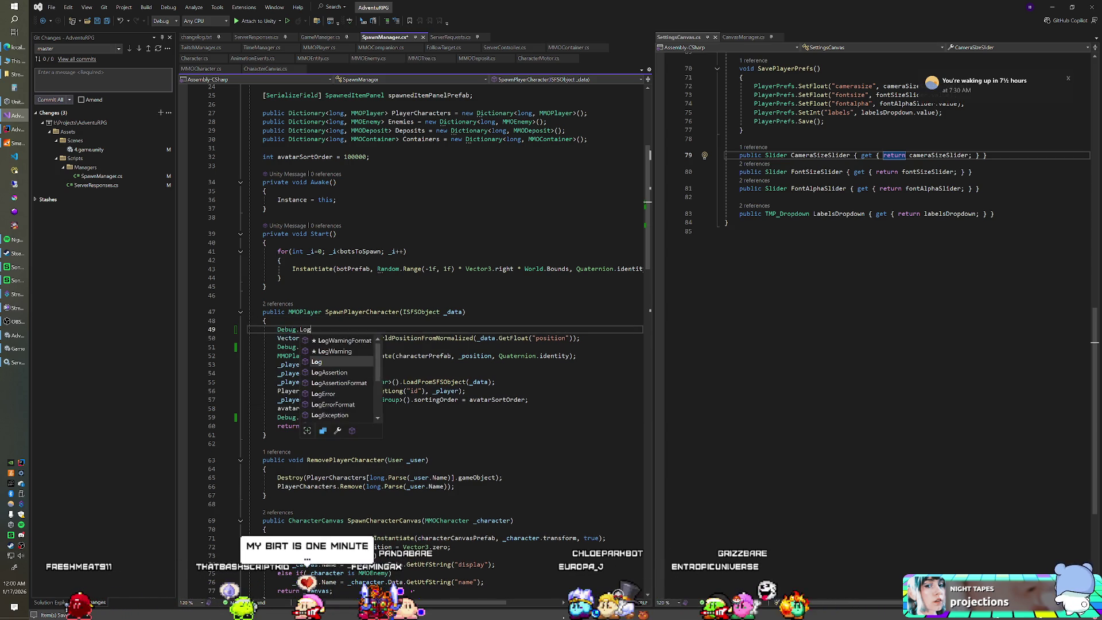
type("(_data.Ge")
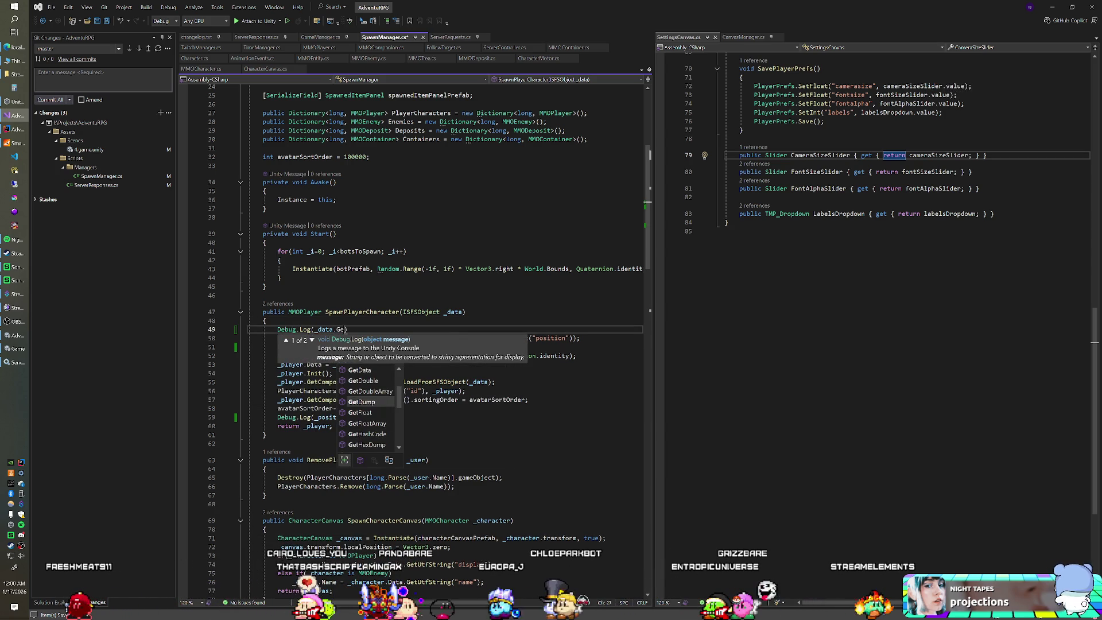
type("tDump());")
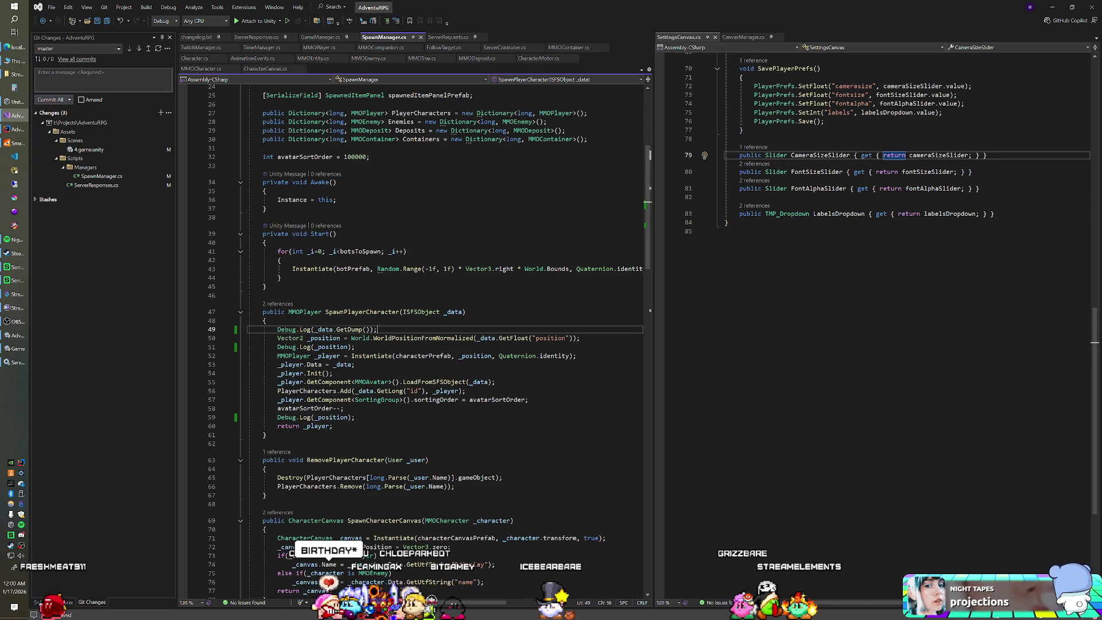
key("alt+Tab")
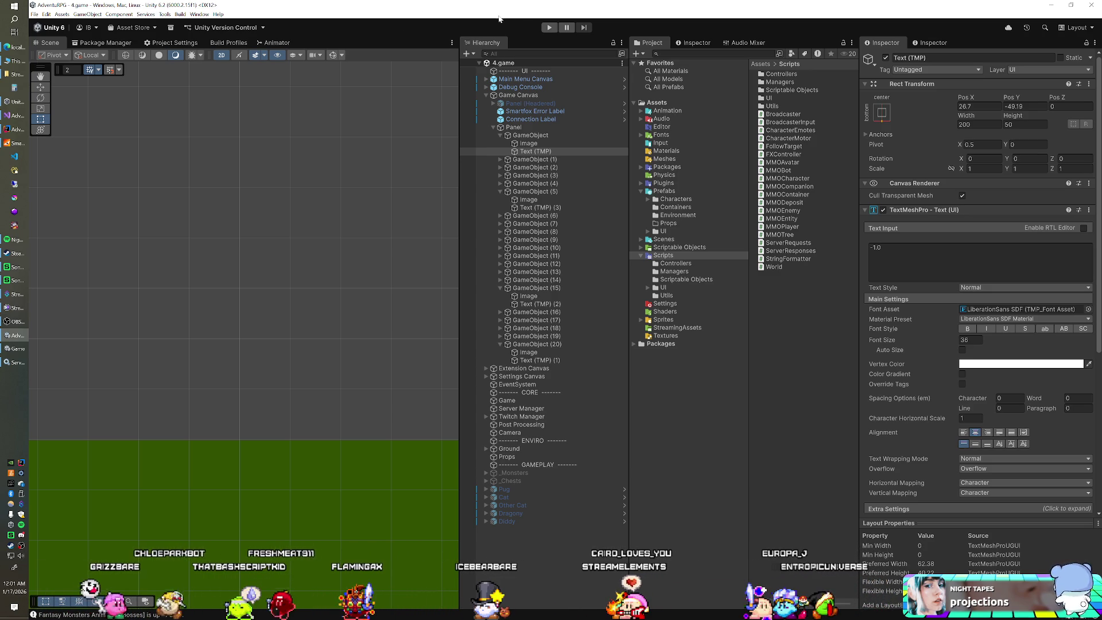
Start Play mode so the game connects to the 127.0.0.1 server, then zoom out the page.
left_click(549, 27)
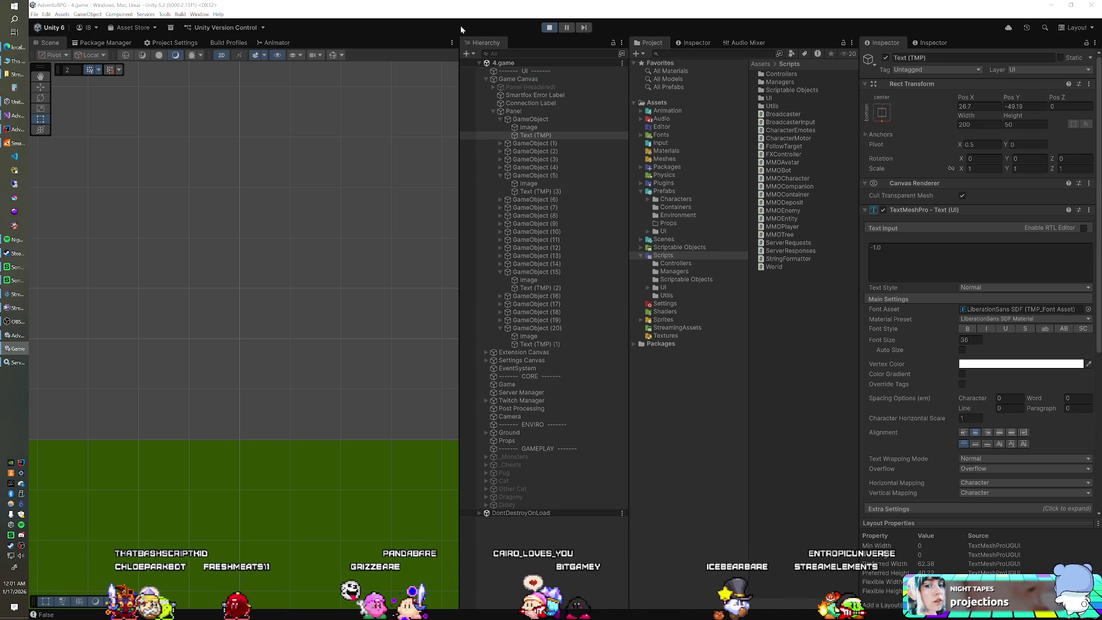
left_click(393, 23)
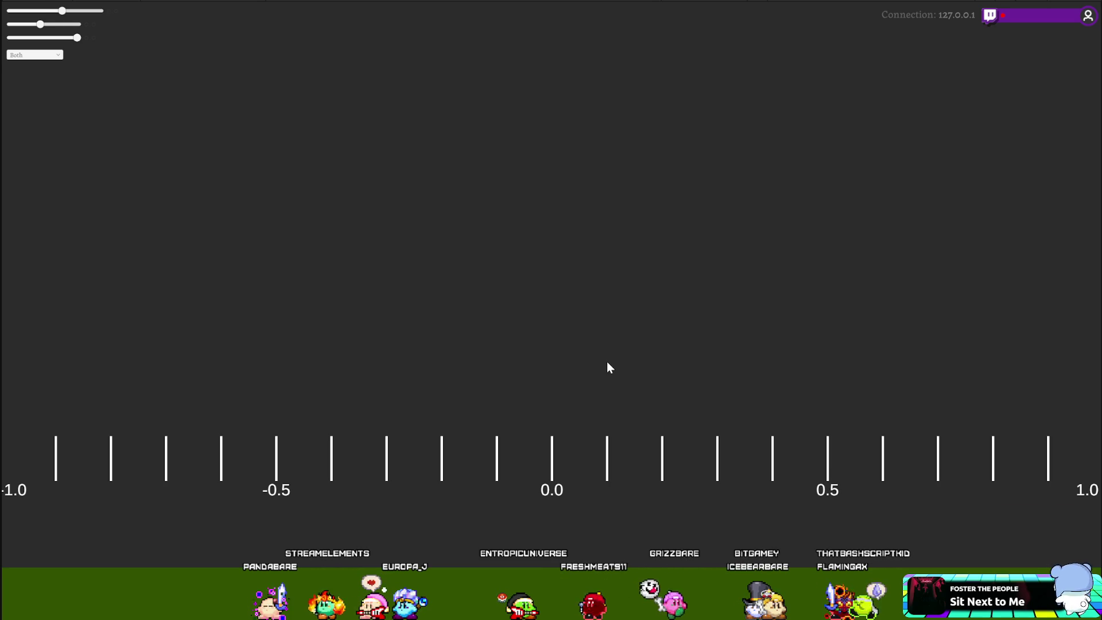
key("ctrl+minus")
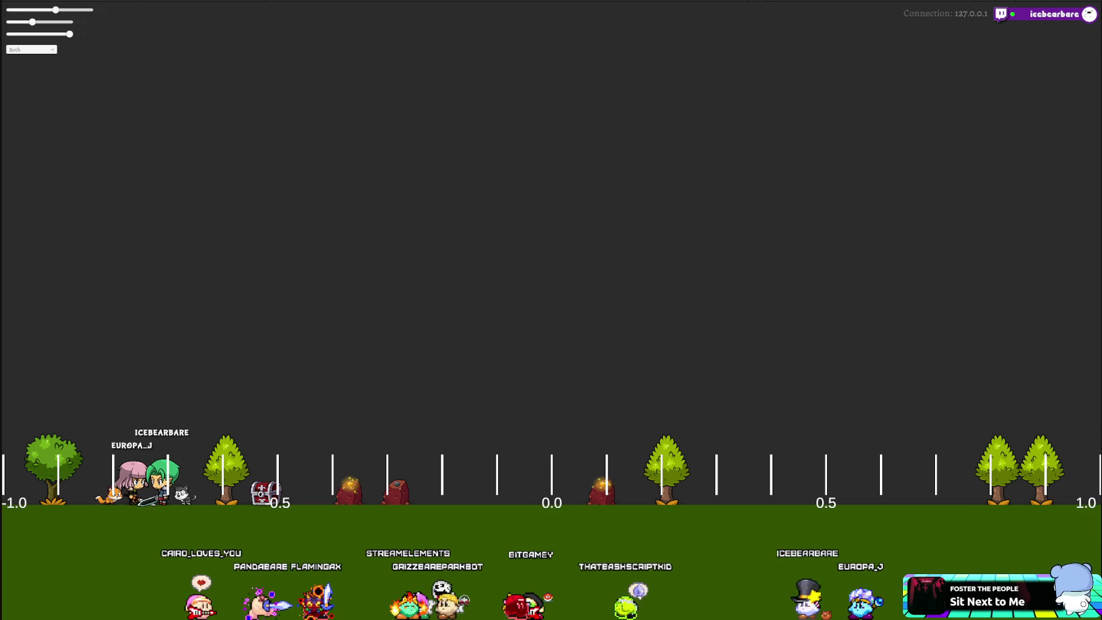
Bring the SmartFoxServer 2X console up over the running game.
key("alt+Tab")
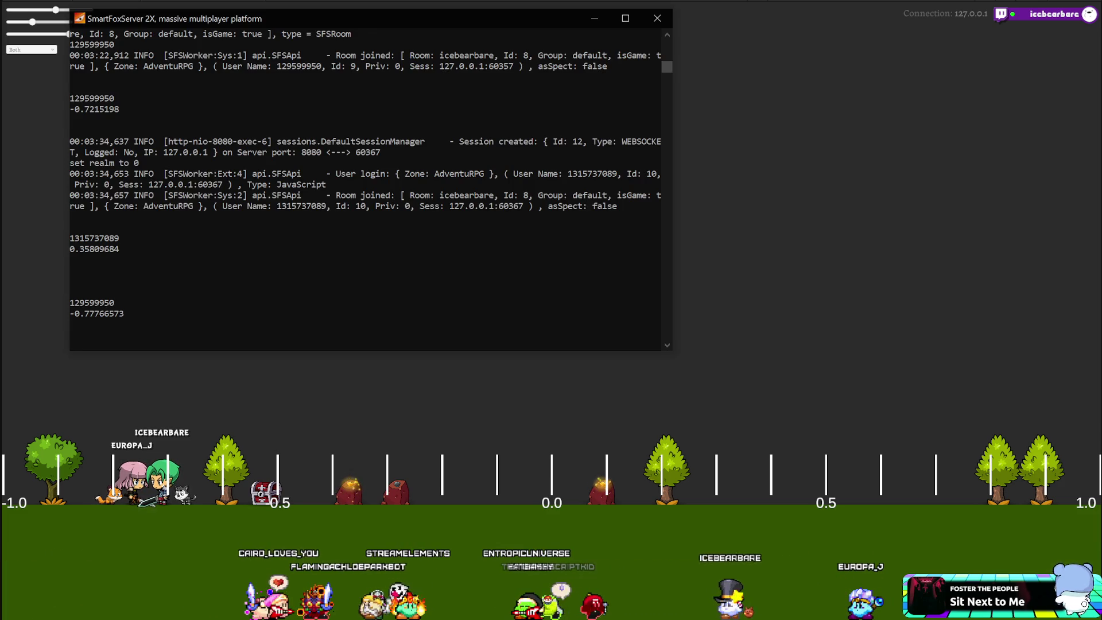
Select the logged spawn value 0.35809684 and compare it with the player's spot in the game.
left_click_drag(143, 253, 78, 253)
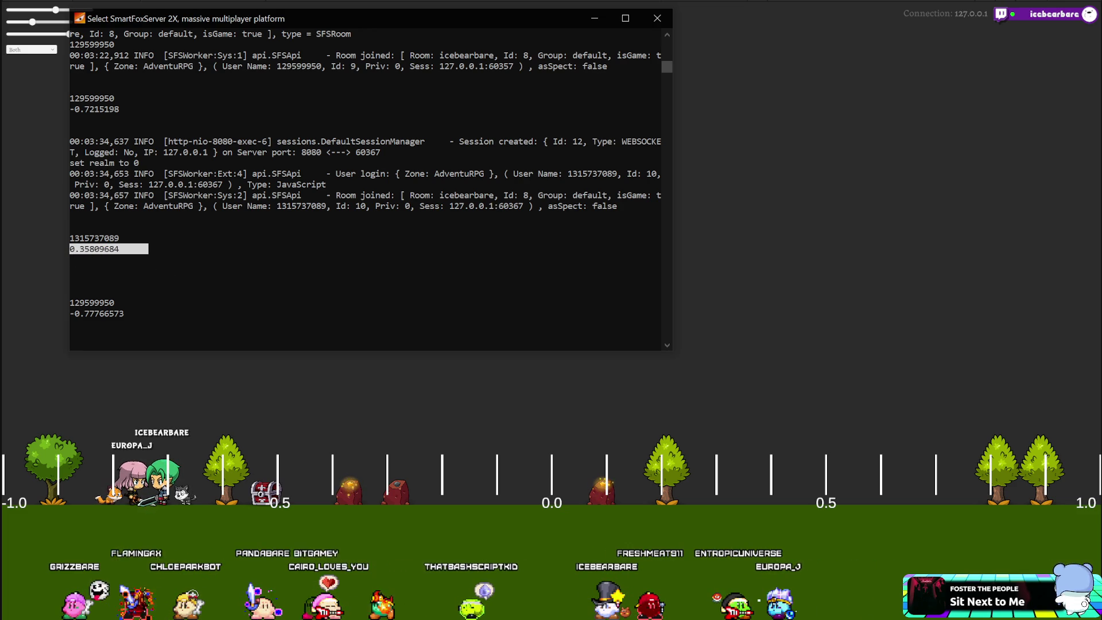
key("alt+Tab")
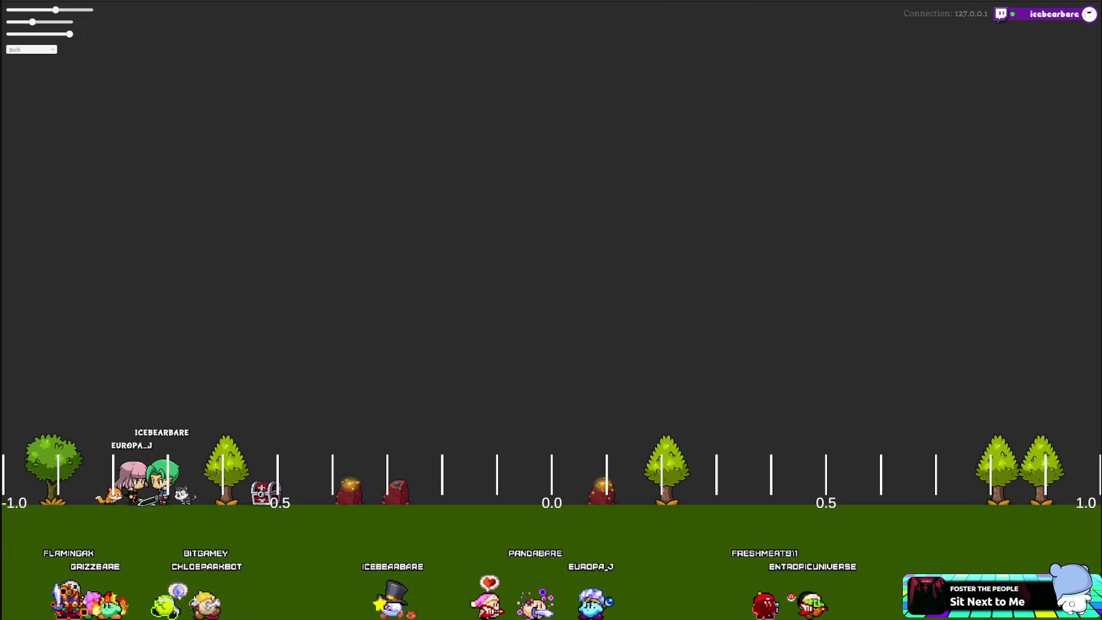
key("alt+Tab")
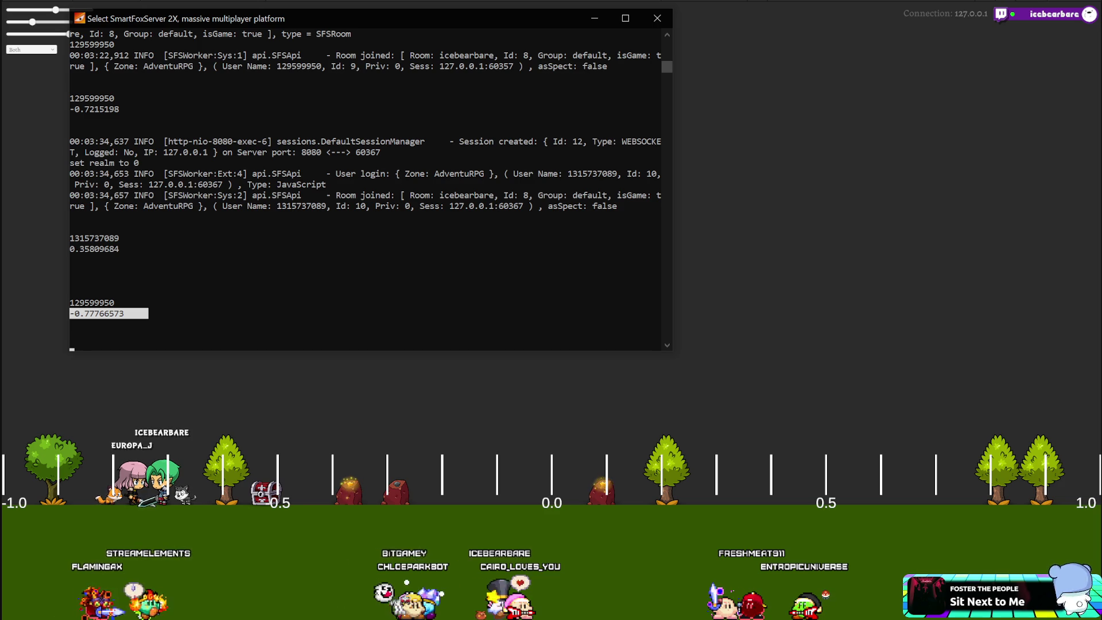
key("alt+Tab")
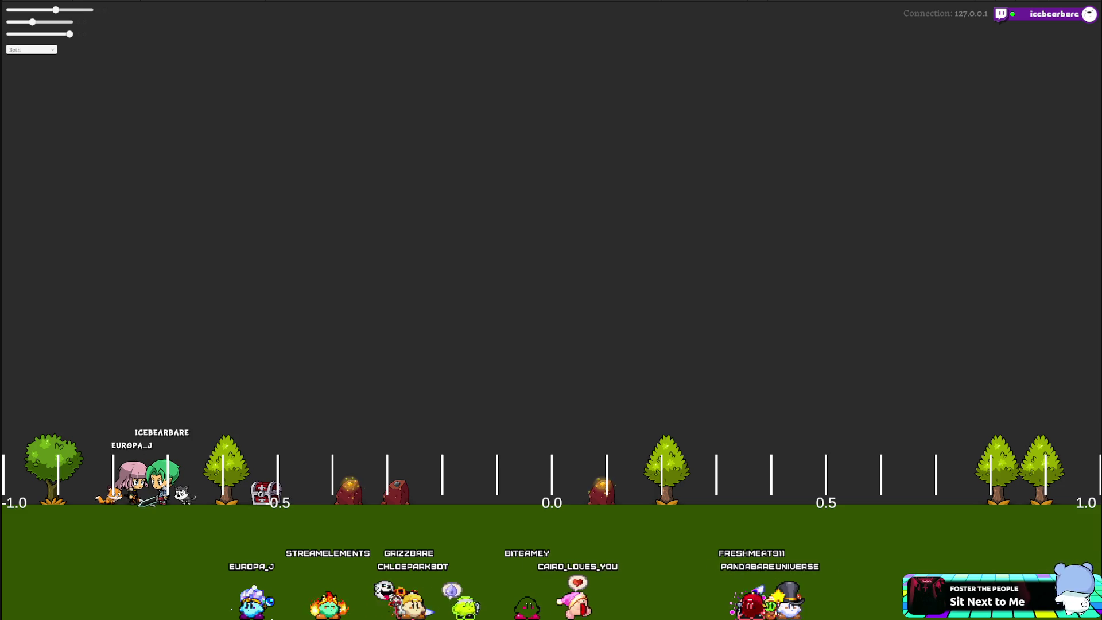
key("alt+Tab")
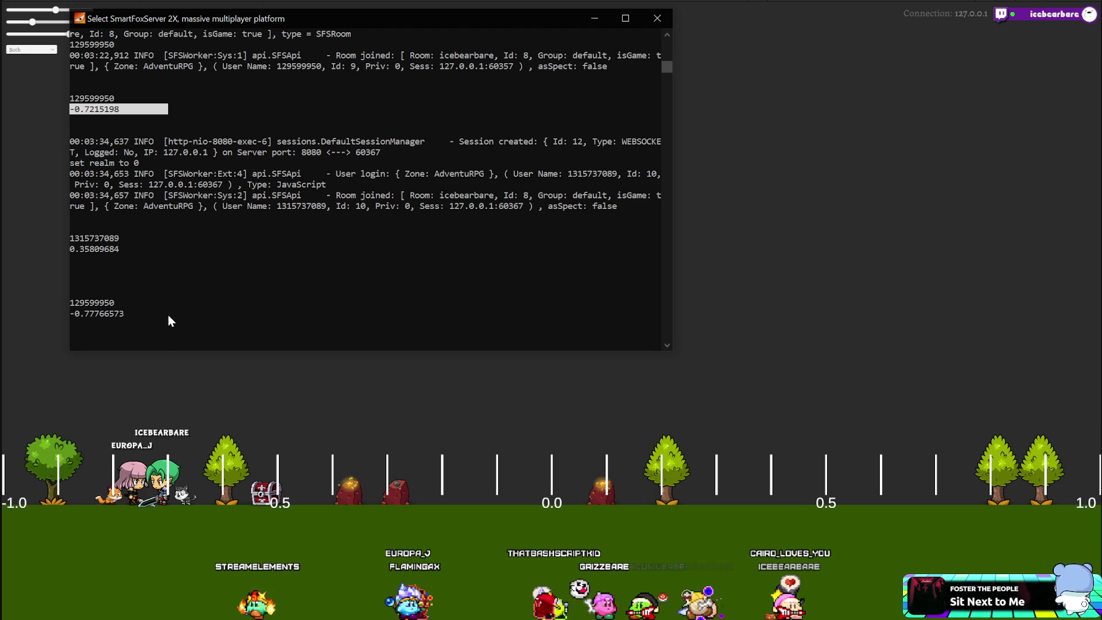
Select the spawn value -0.77766573, check it in the game, then close the console and exit fullscreen.
left_click_drag(70, 314, 178, 313)
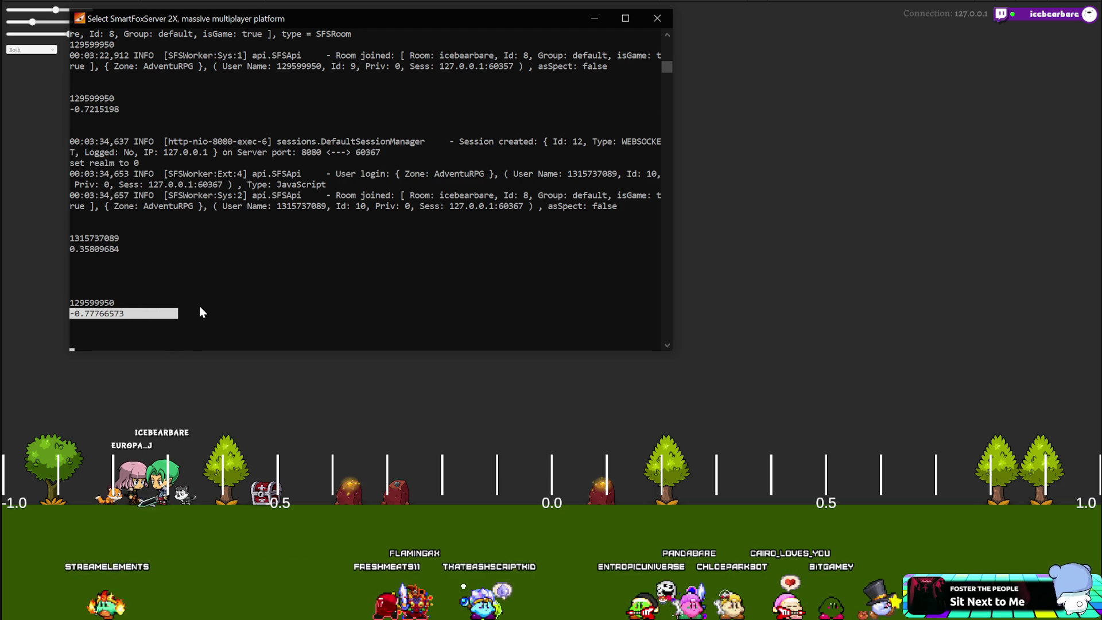
left_click(785, 328)
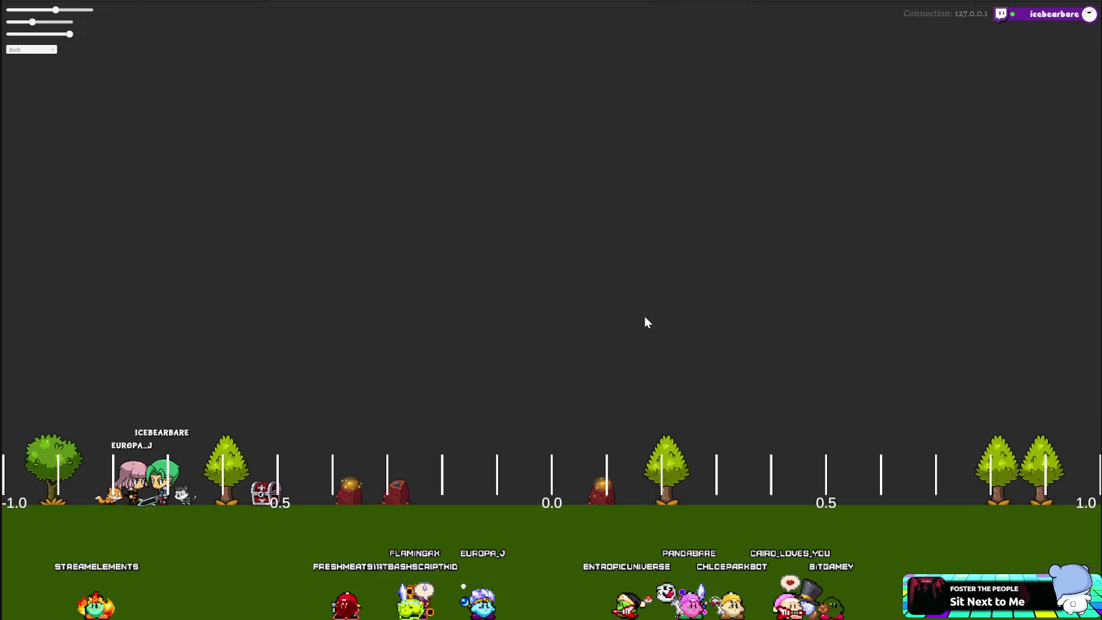
key("alt+Tab")
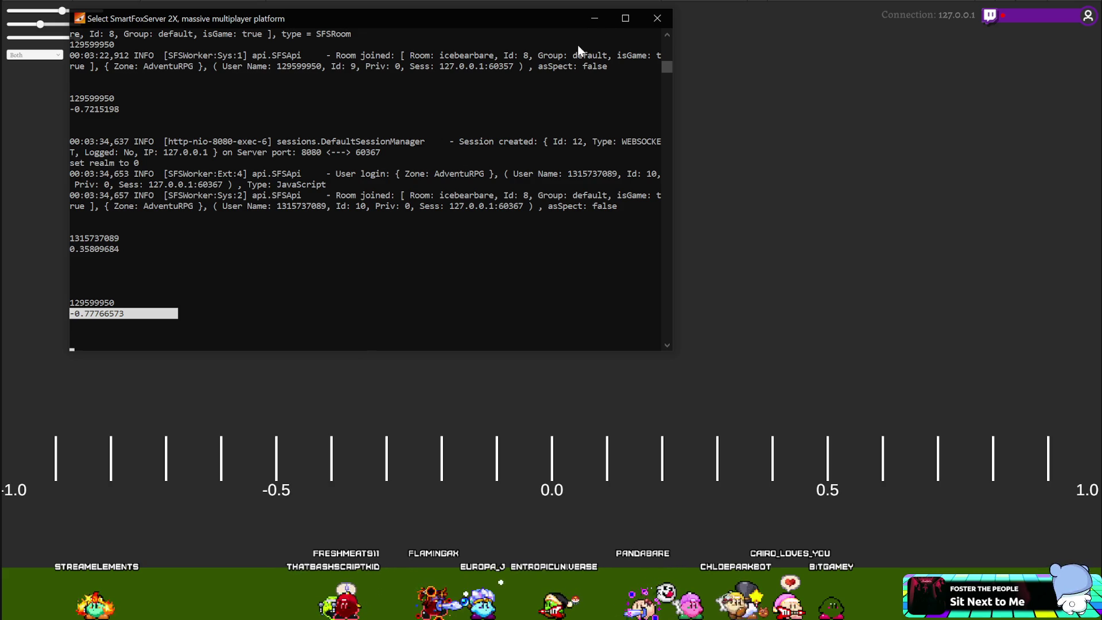
left_click(671, 16)
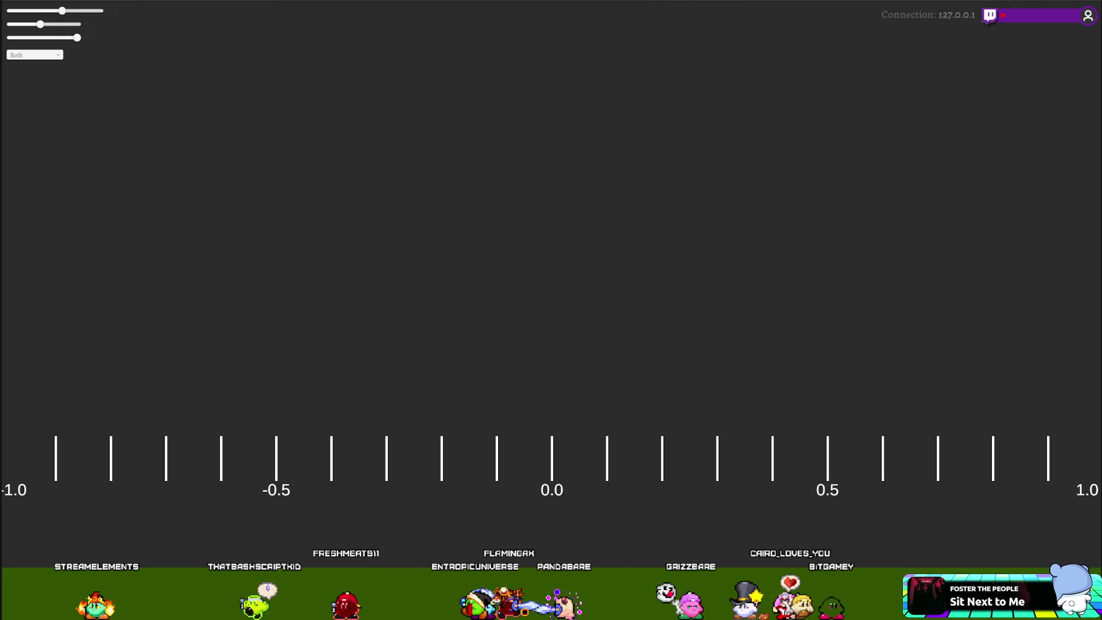
left_click(23, 149)
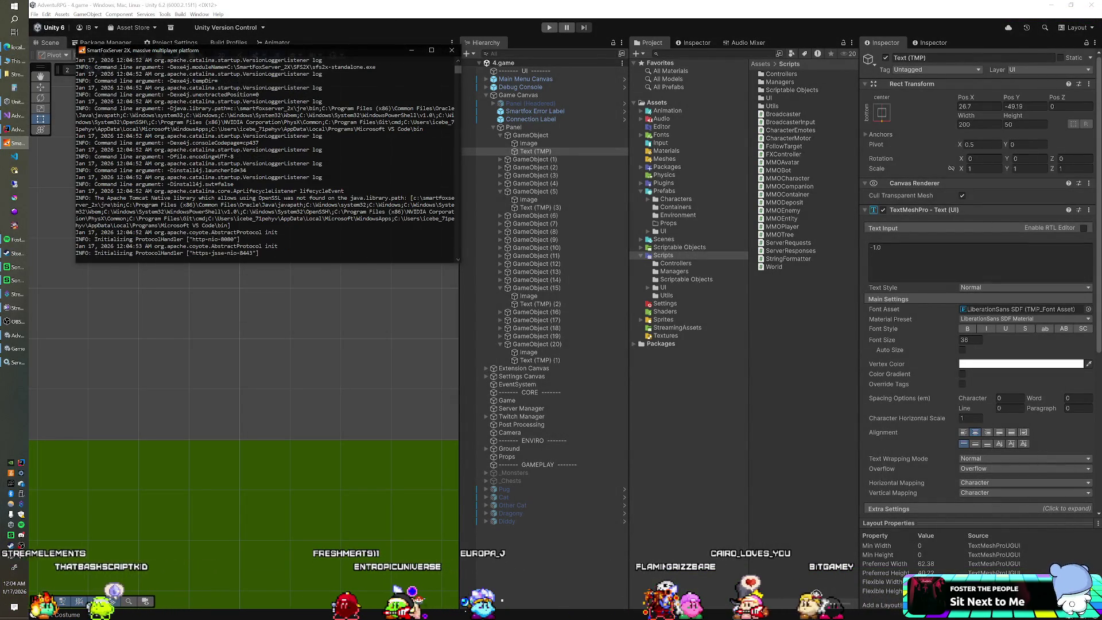
Restart the game in Unity and drag the SFS2X console to the top-left, out of the way.
left_click(16, 348)
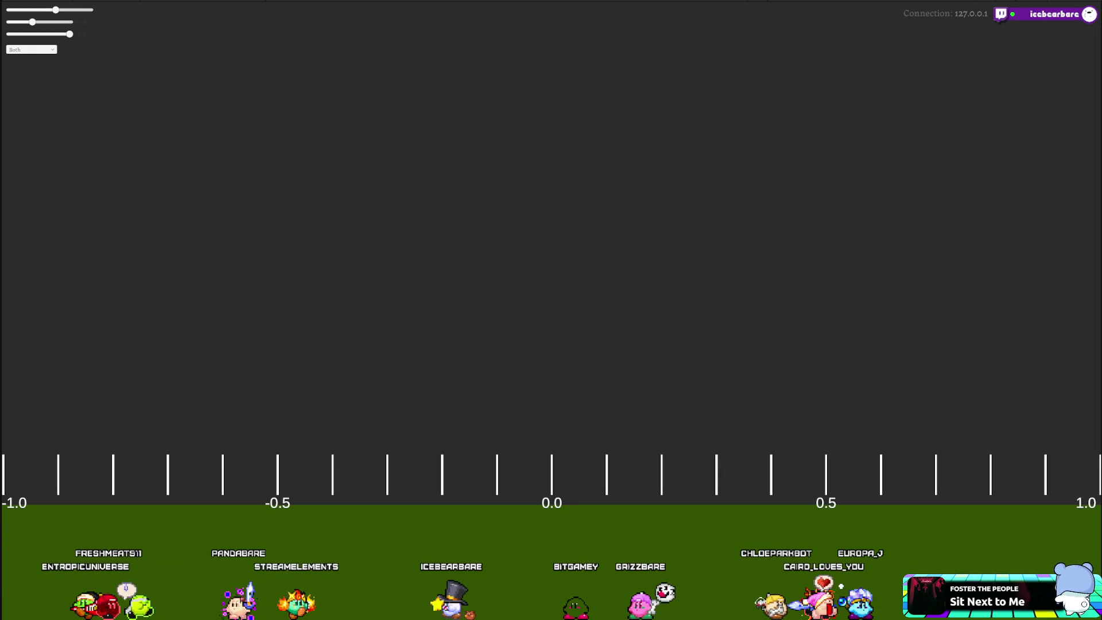
key("alt+Tab")
left_click_drag(179, 458, 179, 0)
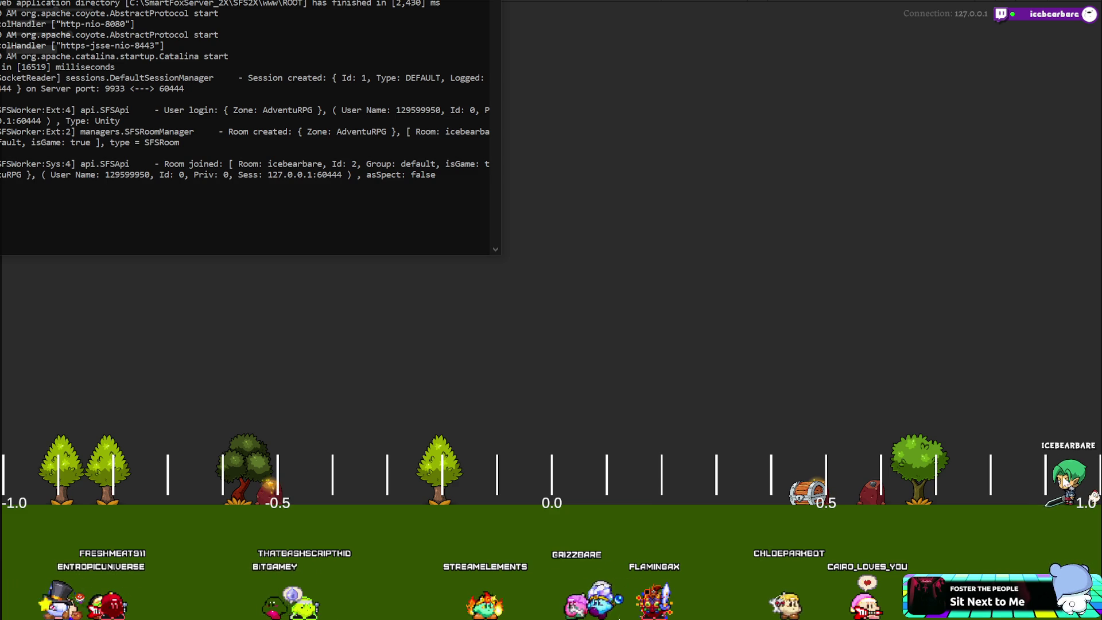
left_click(1095, 495)
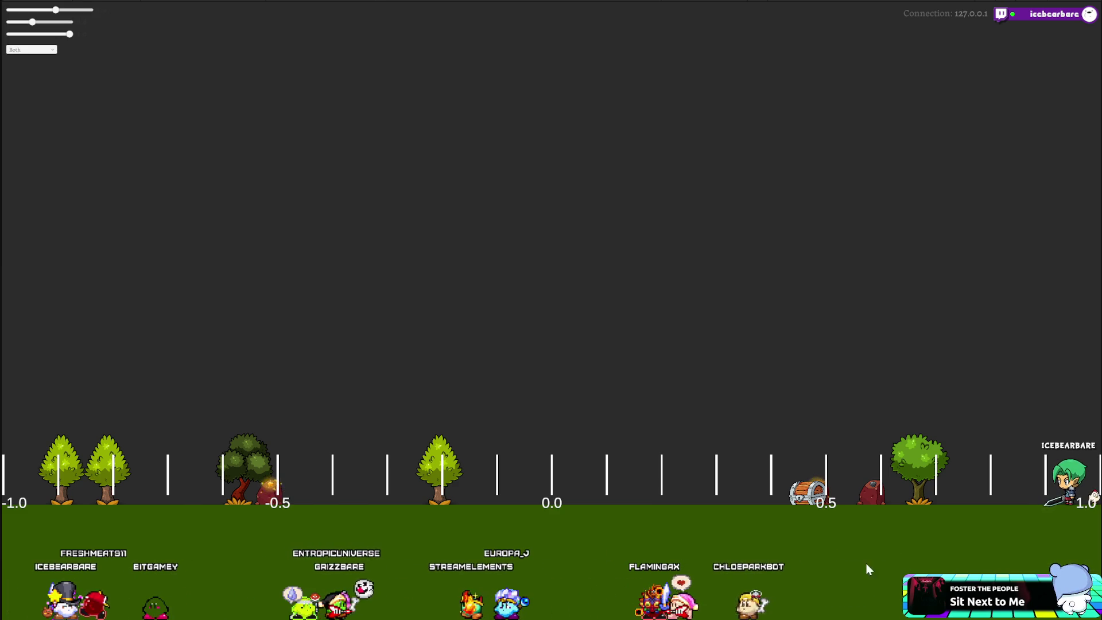
Switch to the SFS2X console and mark the second player's login line showing spawn -0.45534205.
key("alt+Tab")
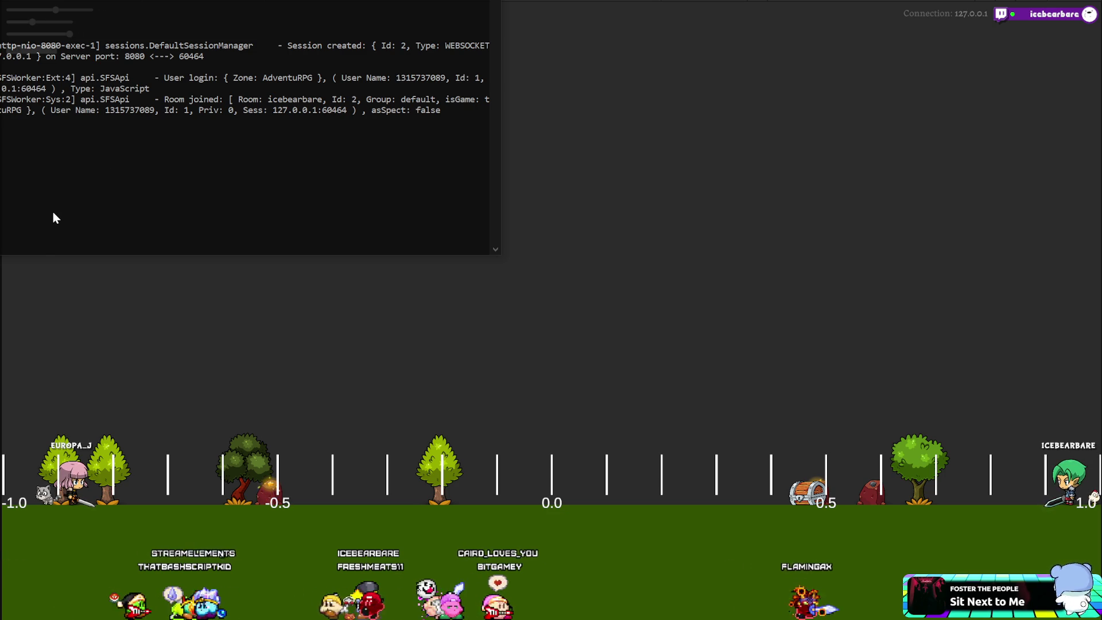
left_click_drag(12, 219, 1, 208)
key("ctrl+c")
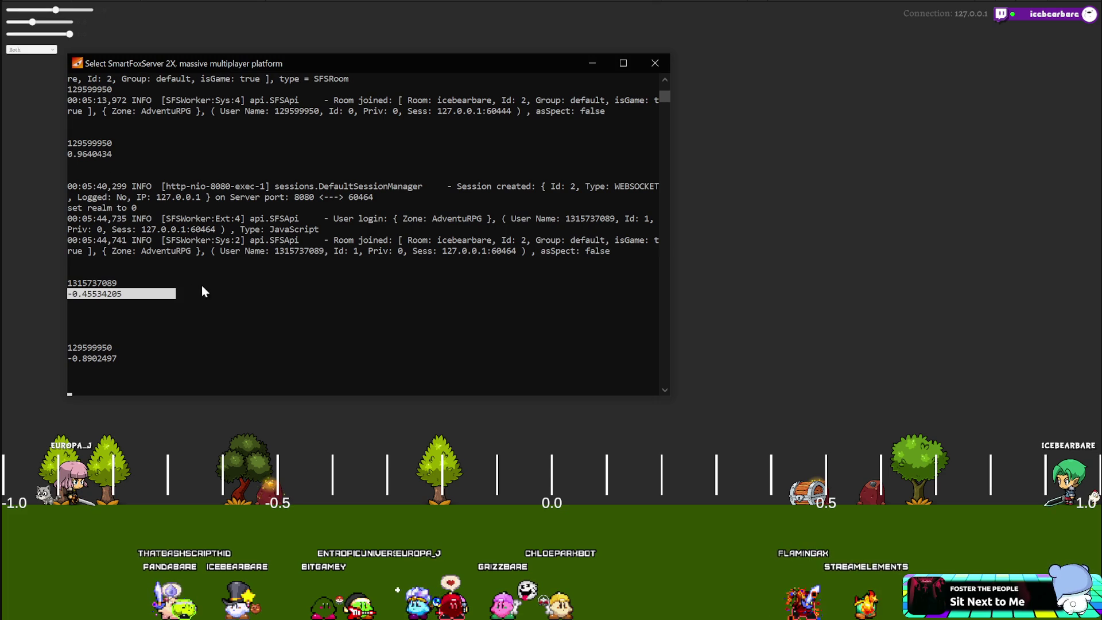
left_click(192, 303)
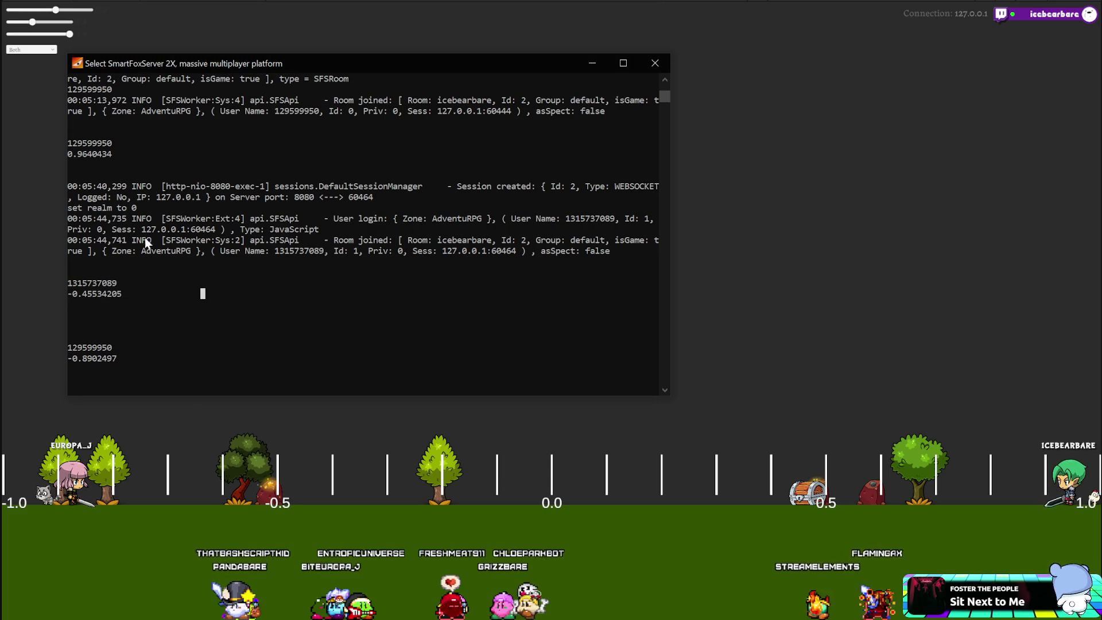
Select and copy the logged spawn values 0.9640434, -0.8902497 and -0.45534205 in the console.
mouse_move(163, 155)
left_mouse_down()
mouse_move(69, 168)
mouse_move(58, 156)
left_mouse_up()
right_click(58, 157)
mouse_move(176, 358)
left_mouse_down()
mouse_move(69, 359)
mouse_move(97, 347)
mouse_move(68, 360)
left_mouse_up()
left_click(157, 348)
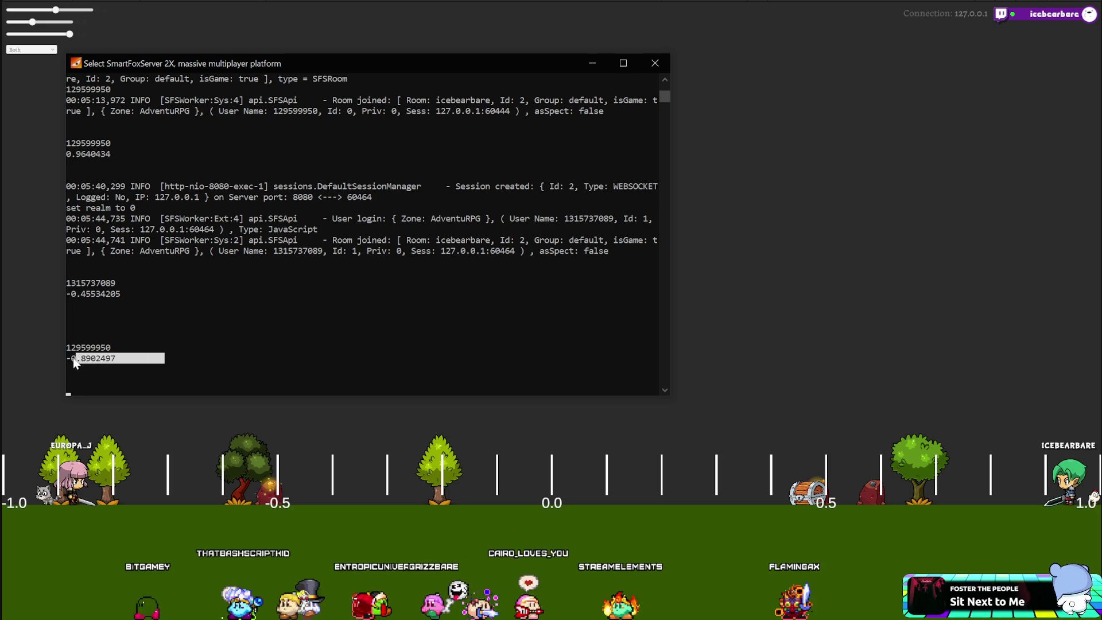
right_click(145, 331)
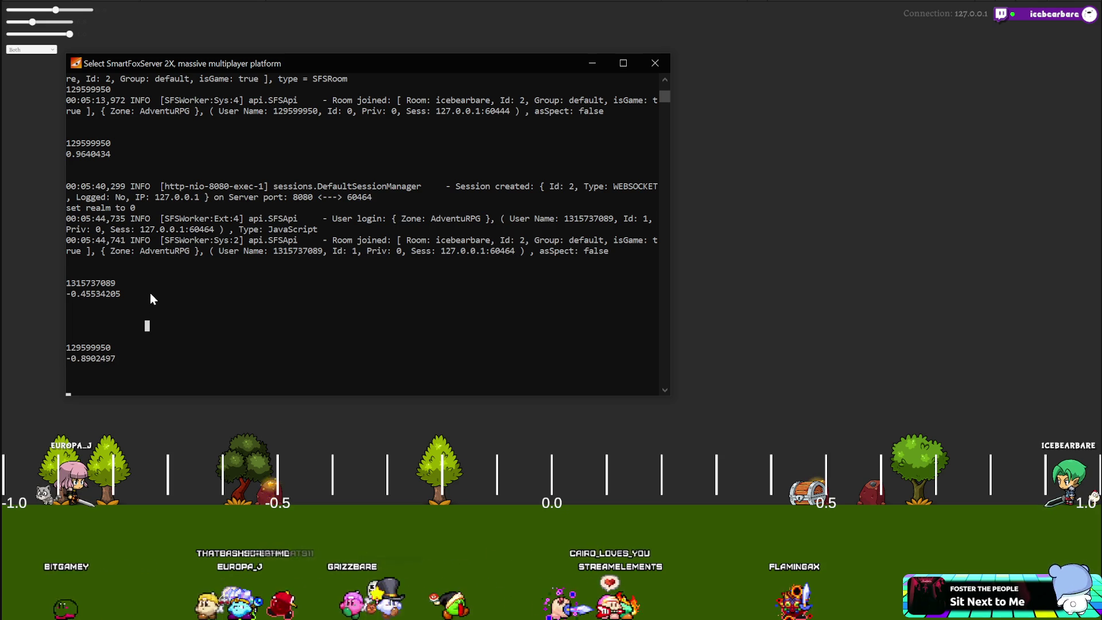
left_click_drag(156, 293, 63, 298)
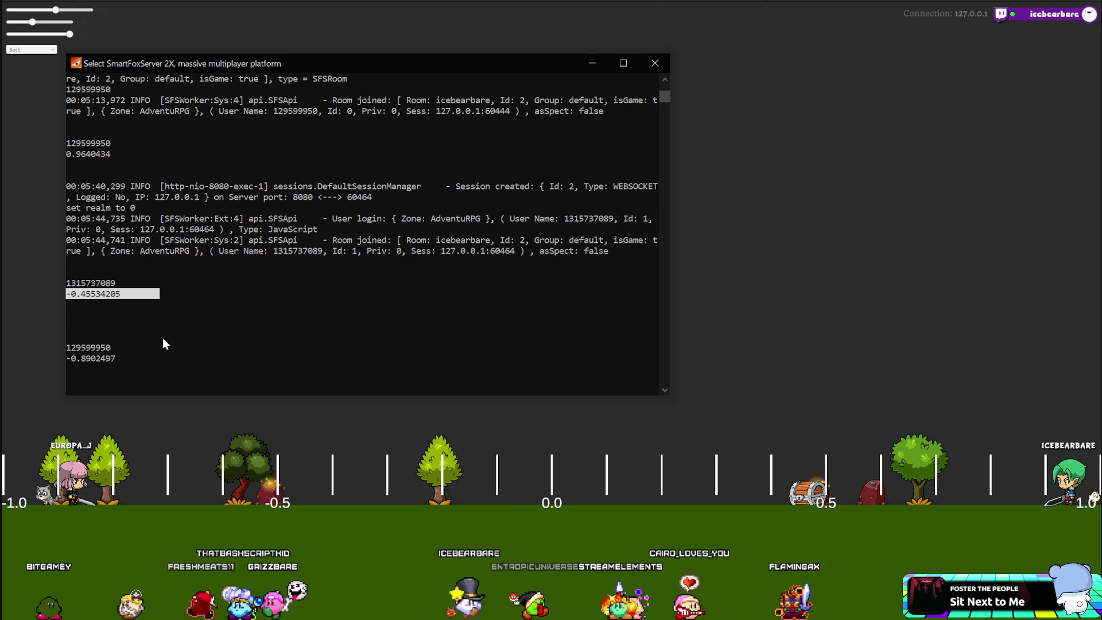
left_click_drag(168, 294, 68, 297)
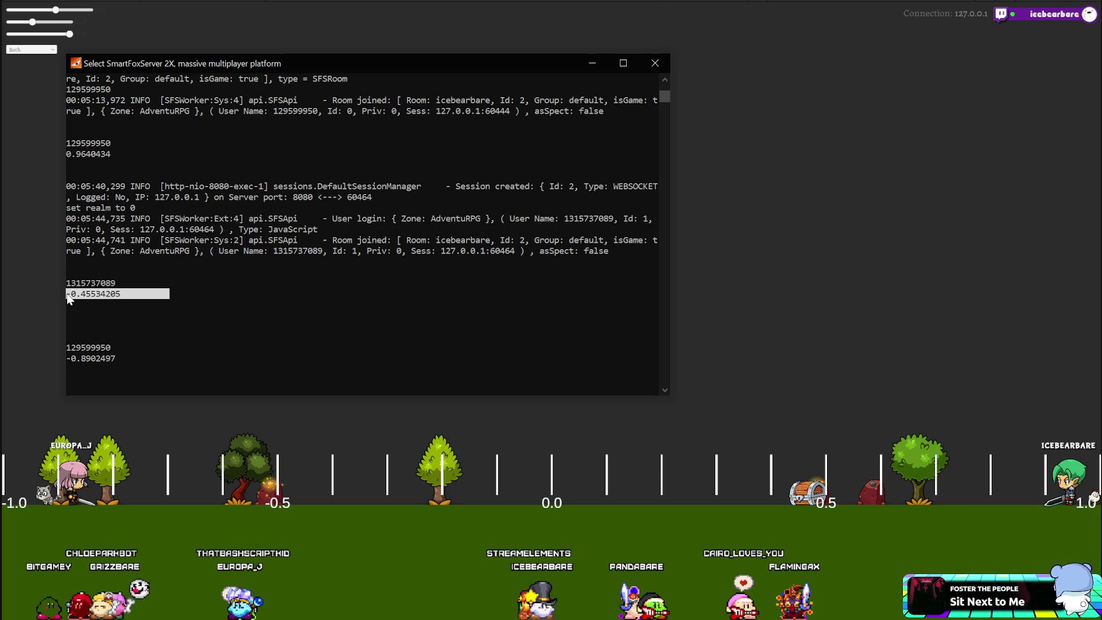
left_click_drag(175, 294, 68, 295)
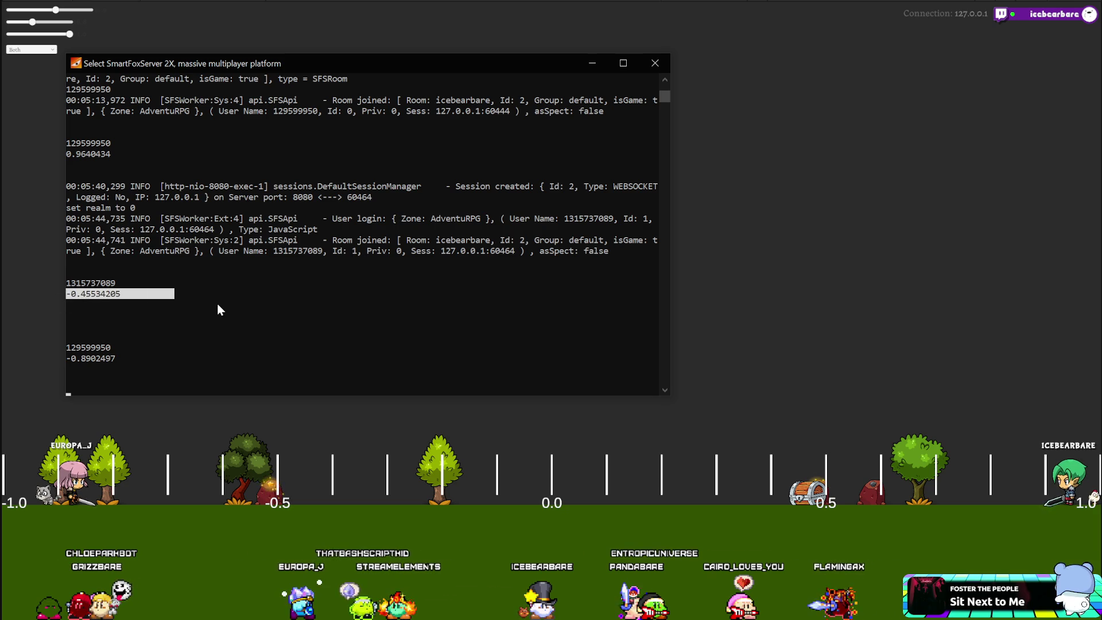
Check the game, then return to the console and highlight -0.45534205 and -0.8902497.
left_click(144, 477)
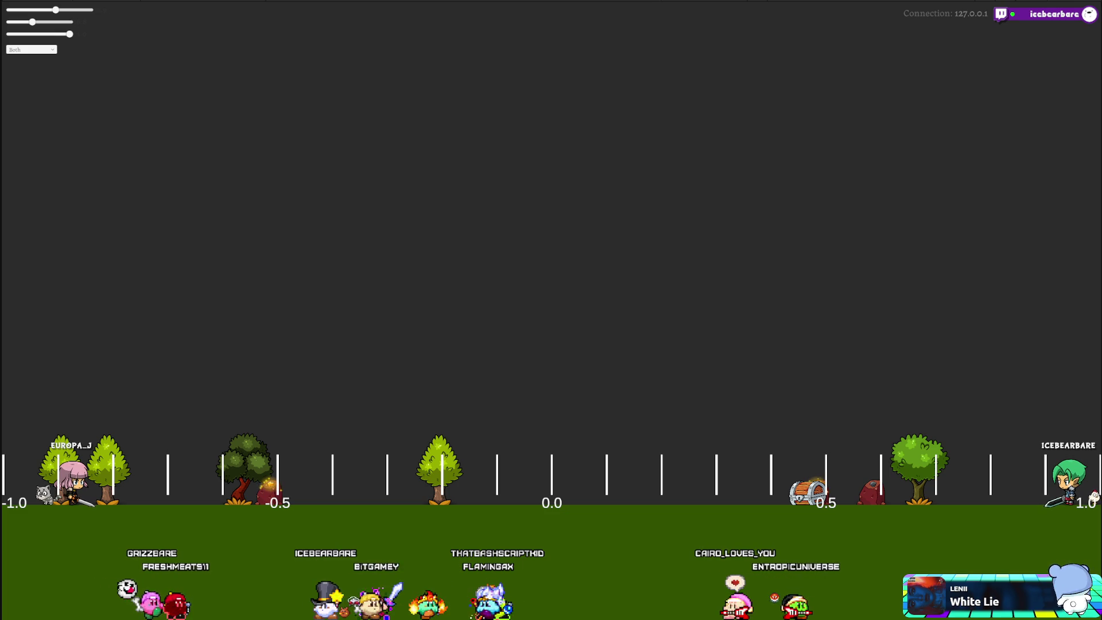
key("alt+Tab")
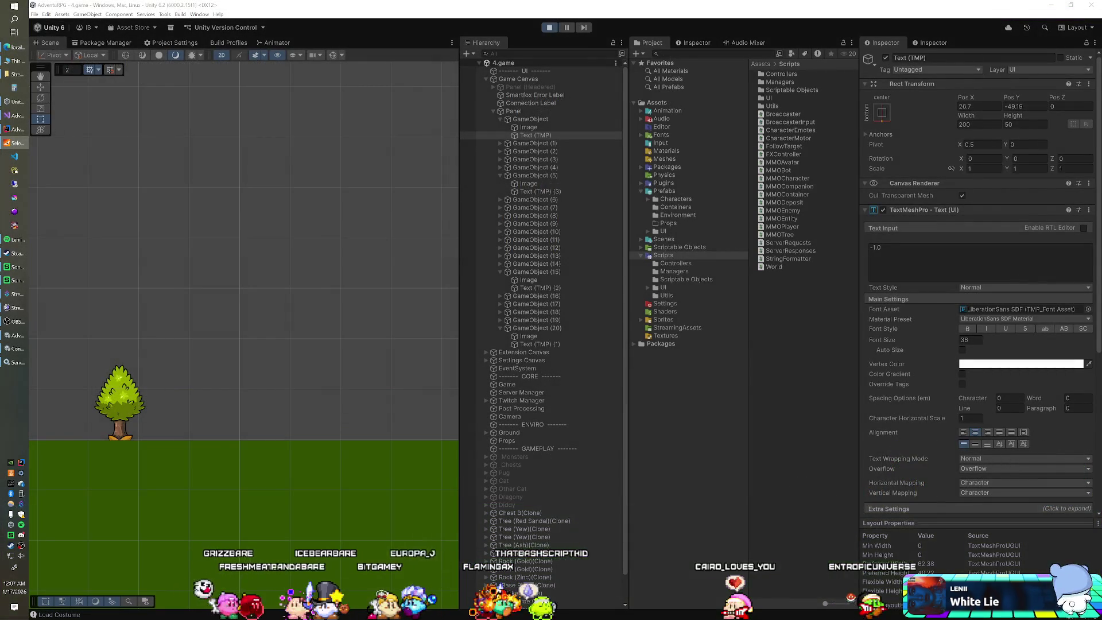
key("alt+Tab")
left_click_drag(199, 294, 43, 297)
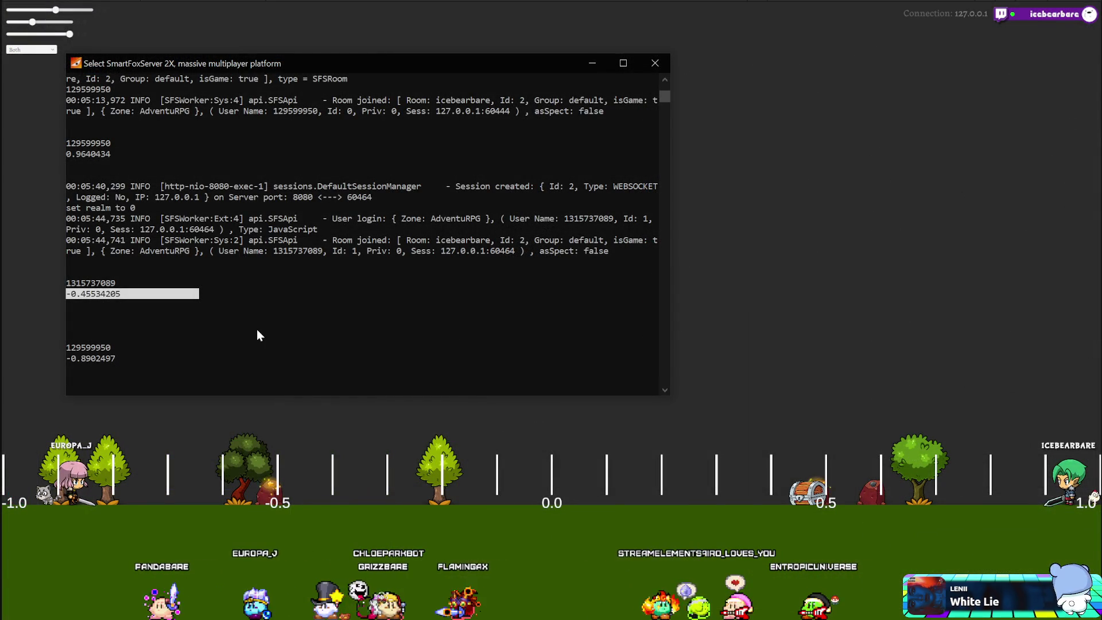
mouse_move(201, 358)
left_mouse_down()
mouse_move(208, 365)
mouse_move(63, 369)
mouse_move(47, 356)
left_mouse_up()
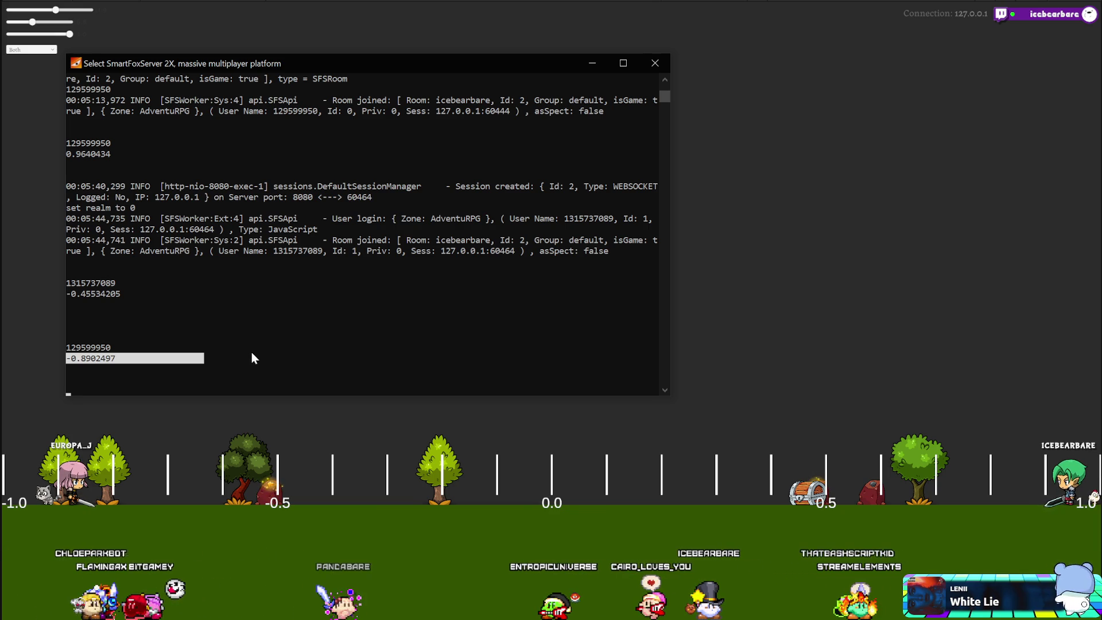
left_click(245, 359)
left_click_drag(246, 359, 68, 360)
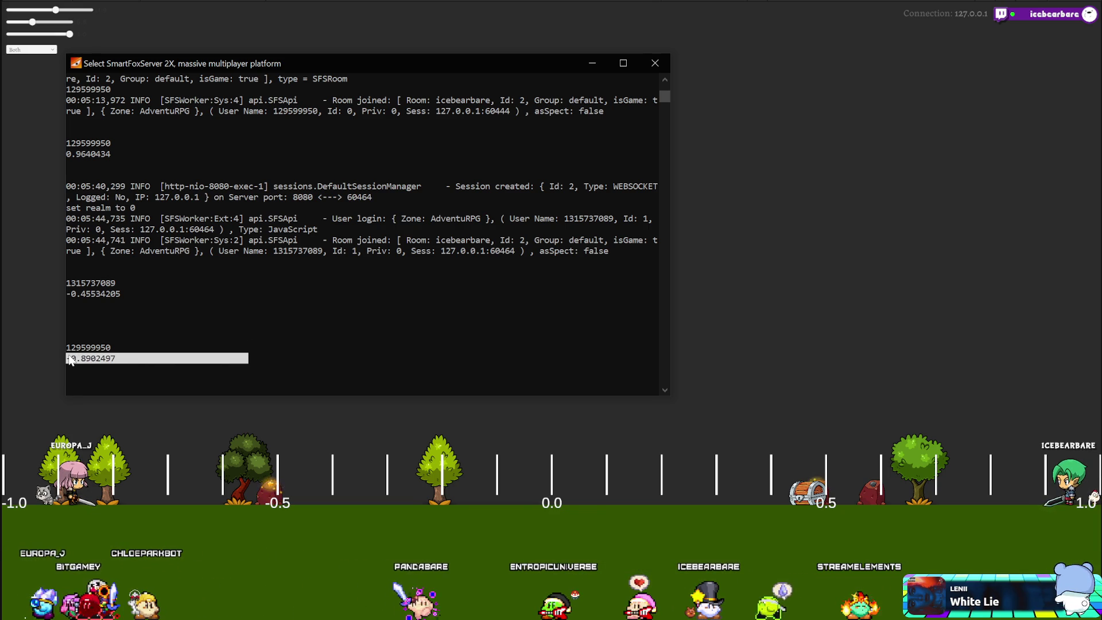
Copy the first player's position value -0.8902497 and switch away from the console.
right_click(151, 360)
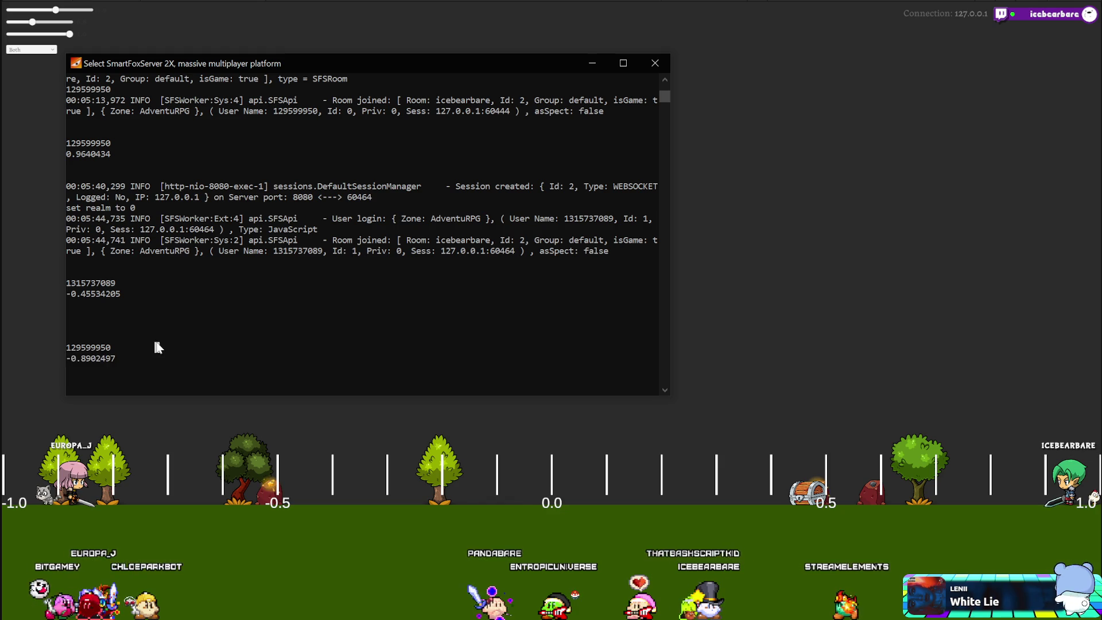
left_click_drag(179, 348, 80, 363)
right_click(147, 359)
left_click_drag(179, 360, 66, 359)
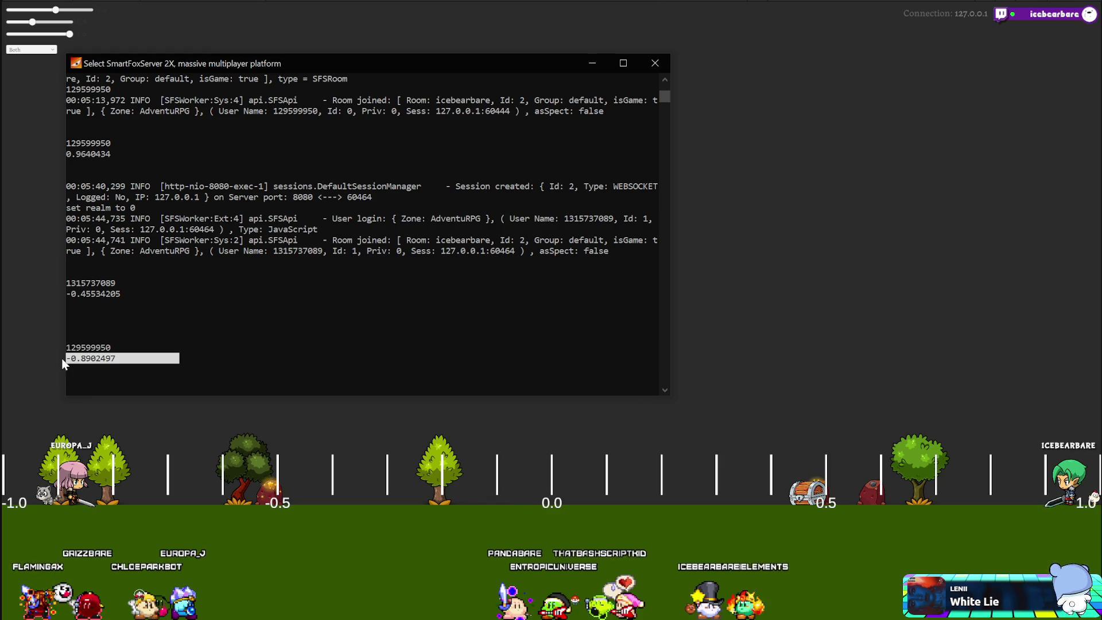
right_click(138, 361)
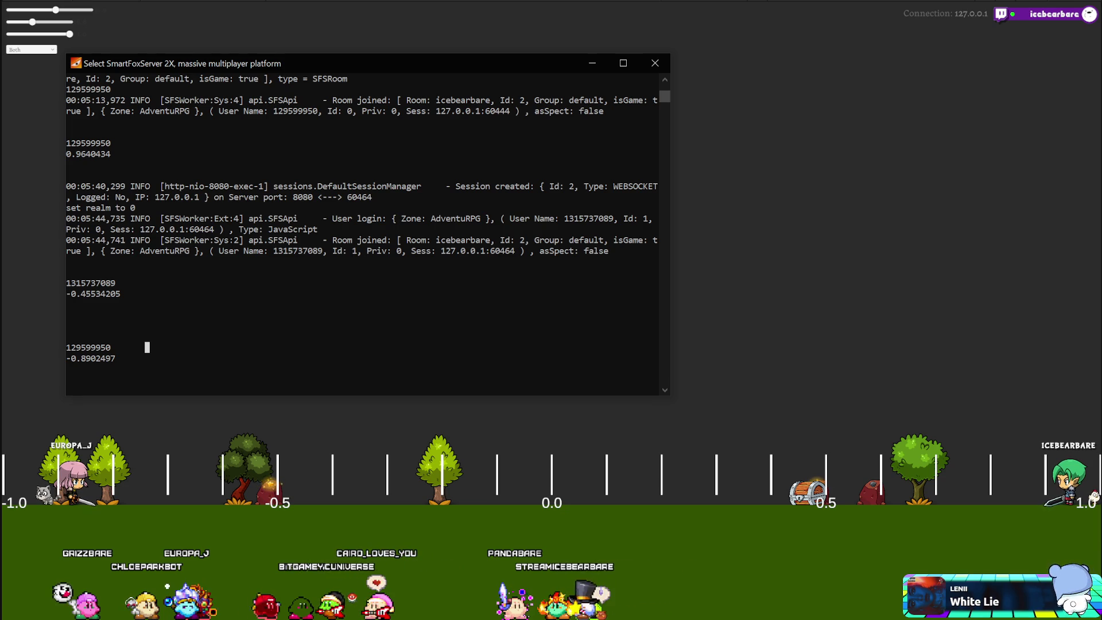
key("alt+Tab")
key("alt+Tab")
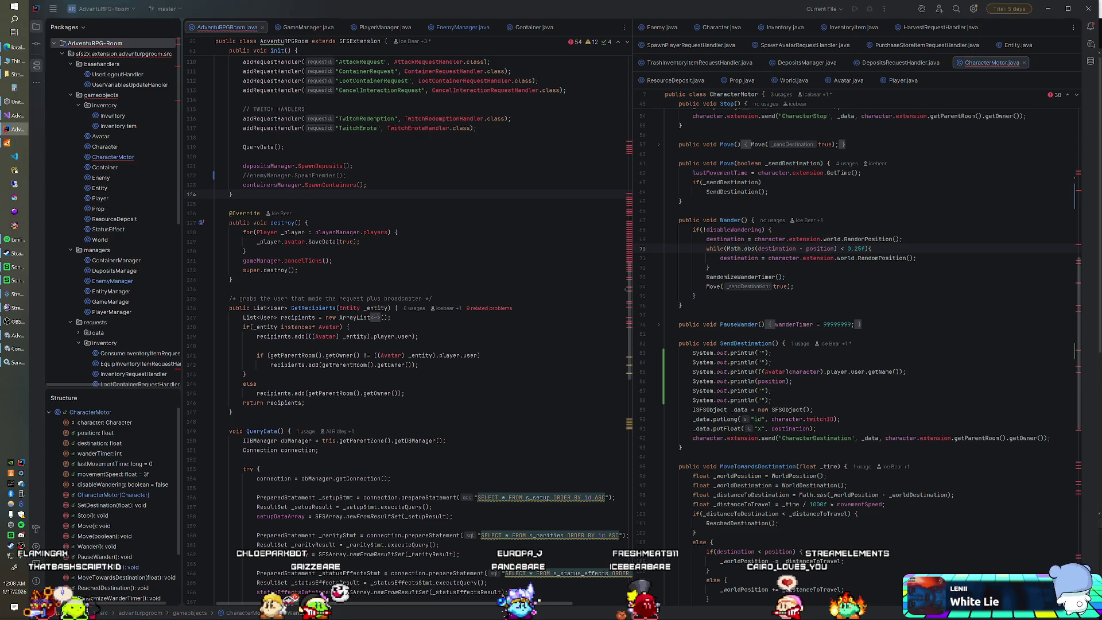
Switch from the CharacterMotor SendDestination code back to the running game.
key("alt+Tab")
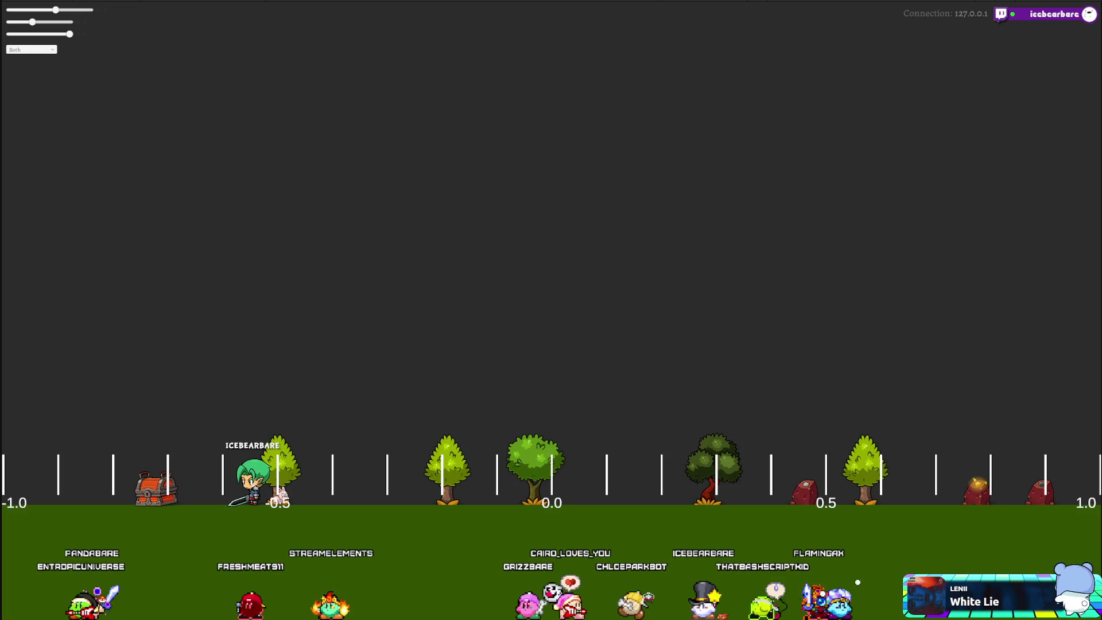
Copy position value -0.55282164 and select each player's id and position lines in the log.
key("alt+Tab")
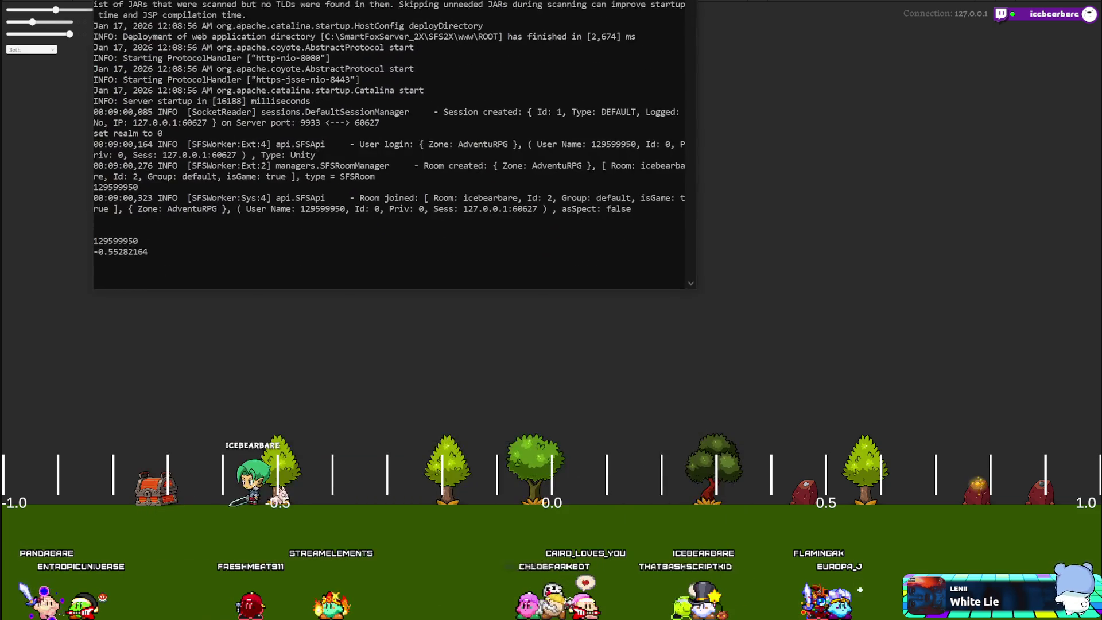
mouse_move(149, 211)
left_mouse_down()
mouse_move(122, 226)
mouse_move(150, 221)
mouse_move(80, 225)
left_mouse_up()
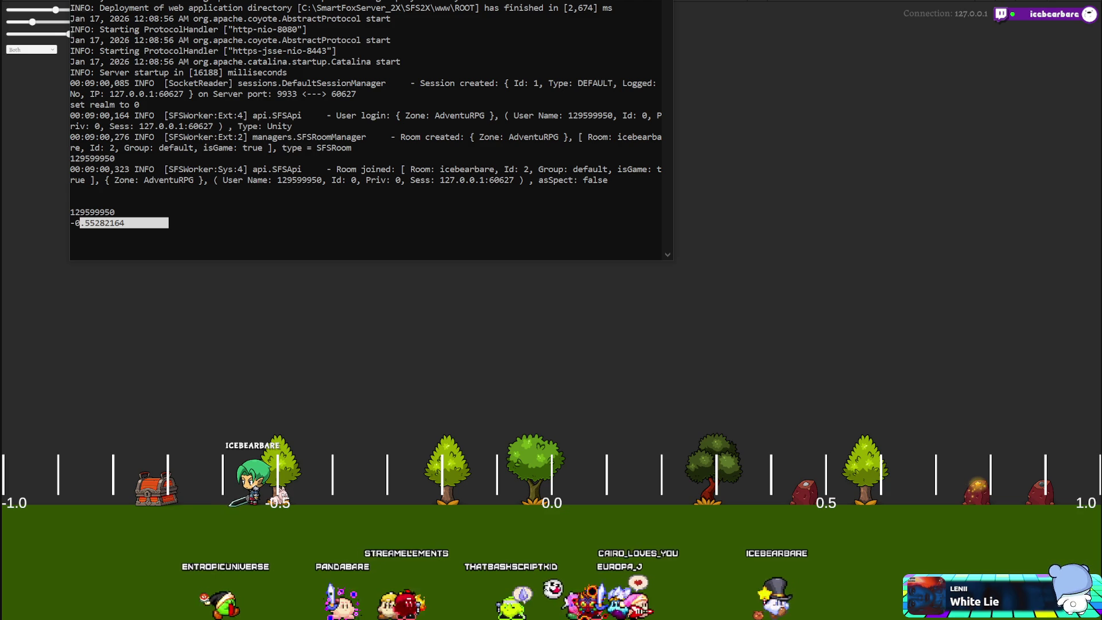
key("ctrl+c")
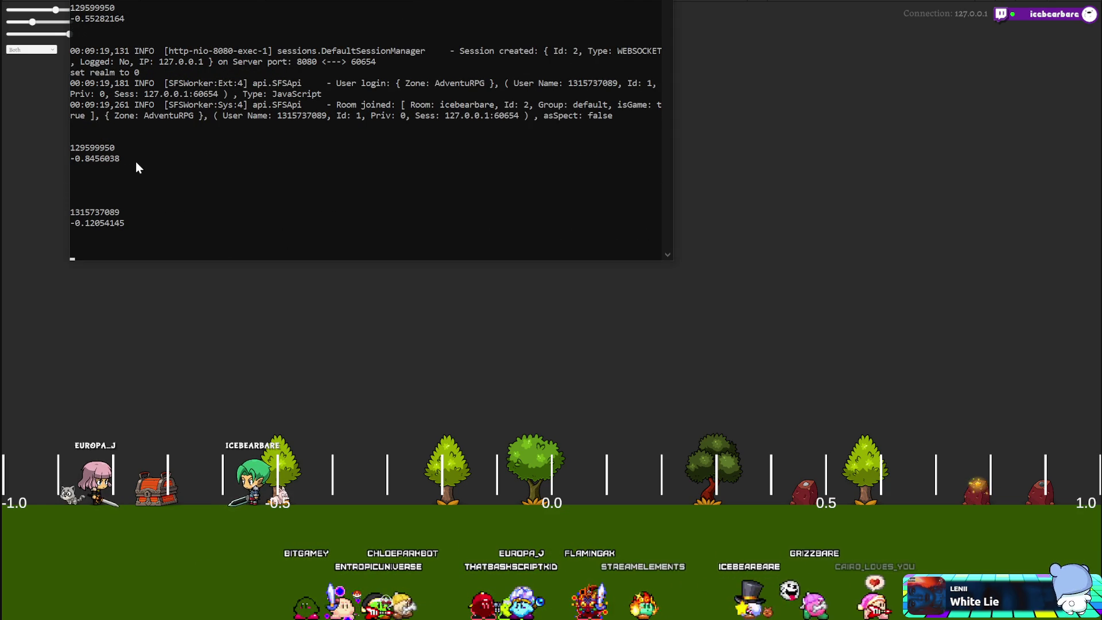
left_click_drag(127, 227, 57, 210)
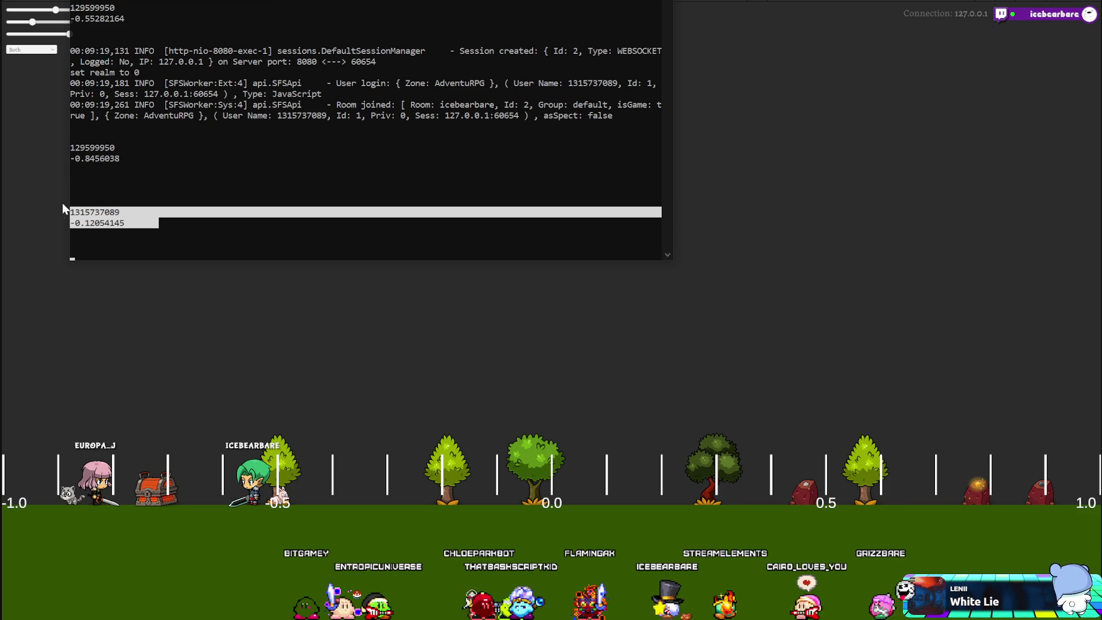
left_click(109, 160)
mouse_move(178, 158)
left_mouse_down()
mouse_move(118, 163)
mouse_move(72, 147)
left_mouse_up()
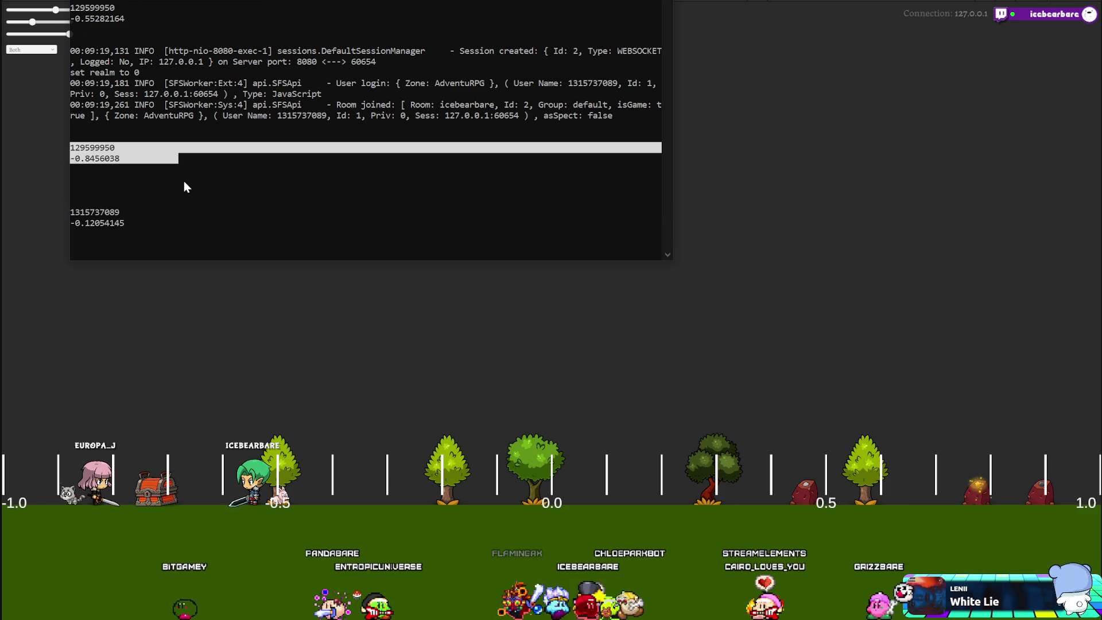
left_click_drag(181, 171, 75, 152)
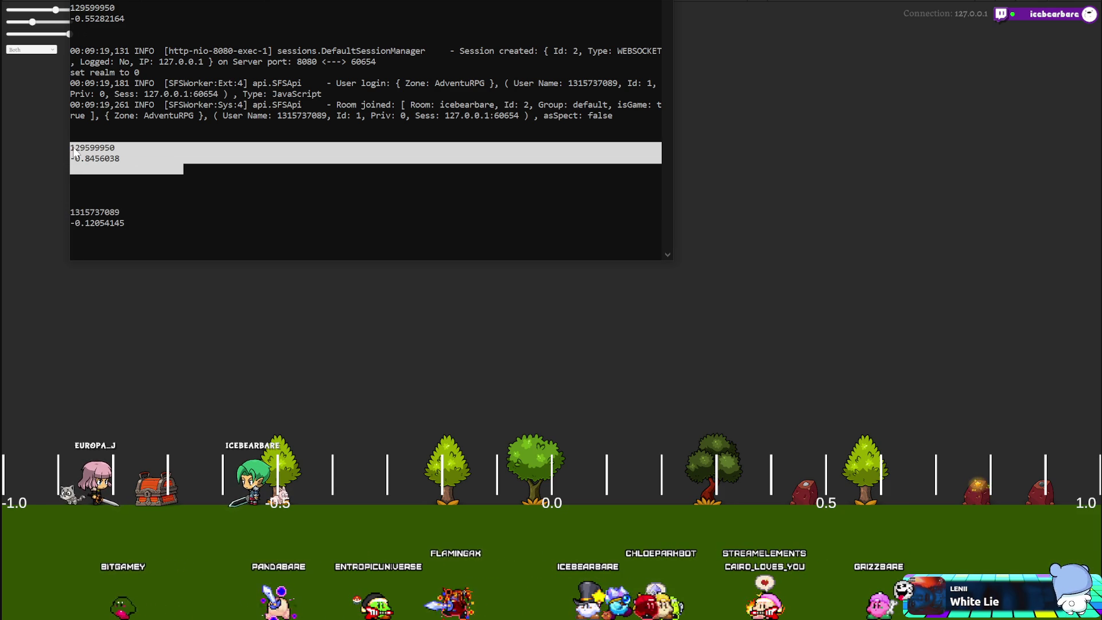
left_click(121, 161)
left_click_drag(163, 161, 75, 151)
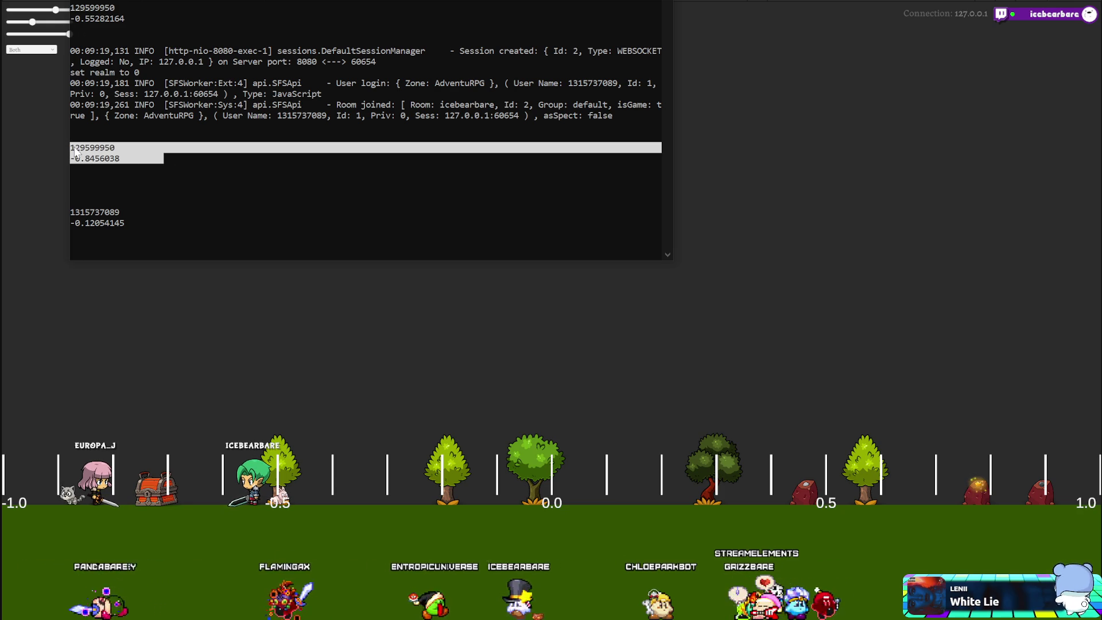
left_click(145, 214)
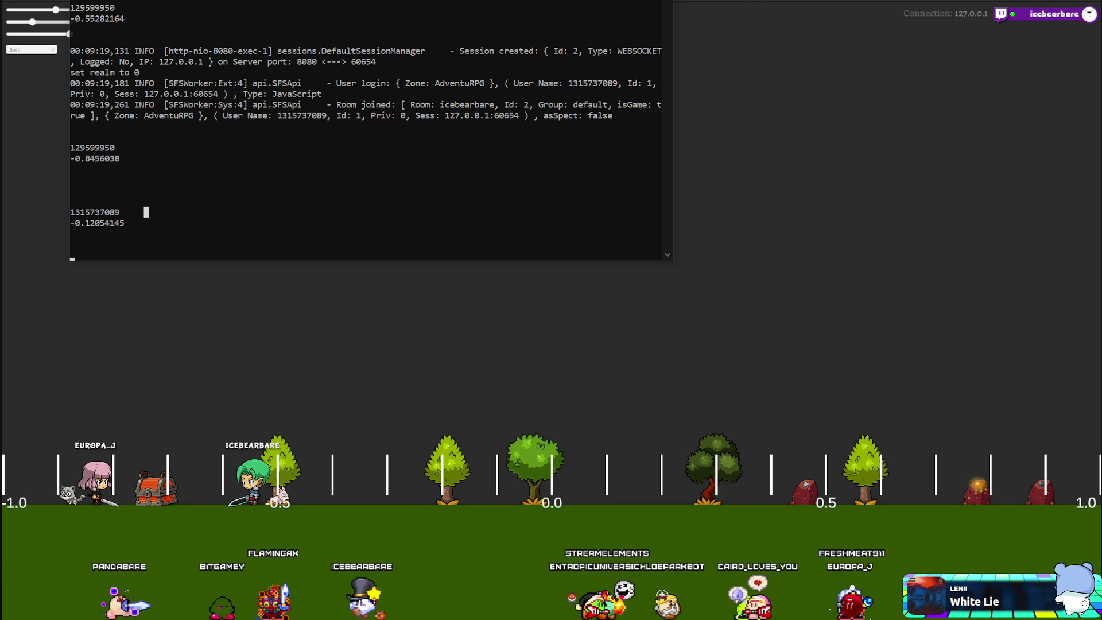
Check the game, then select the new position values -0.8456038 and -0.12054145 in the console.
key("alt+Tab")
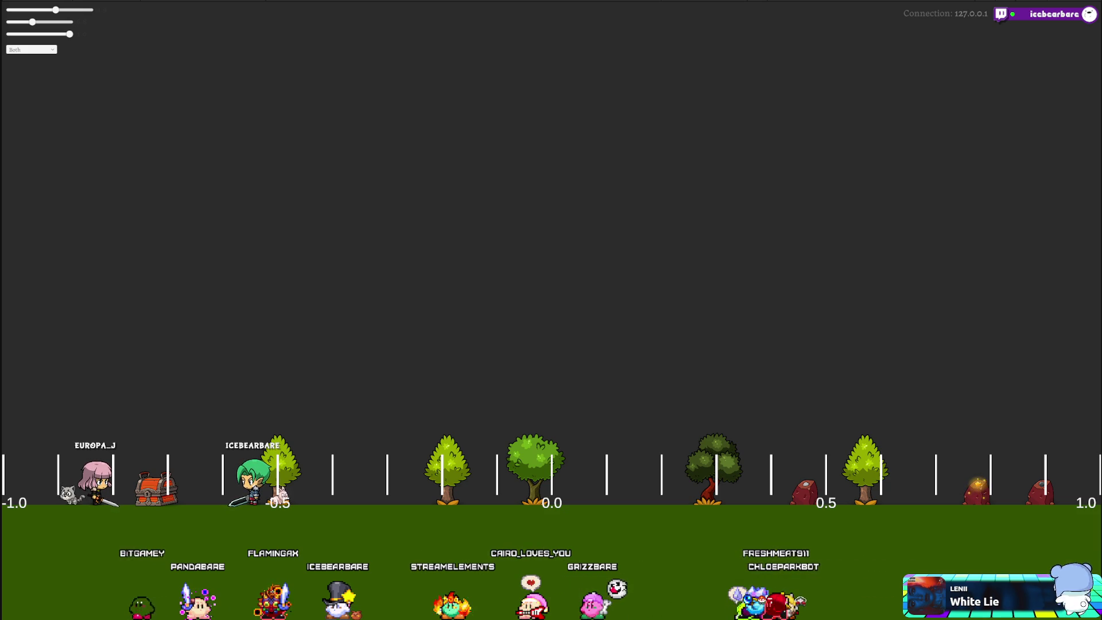
key("alt+Tab")
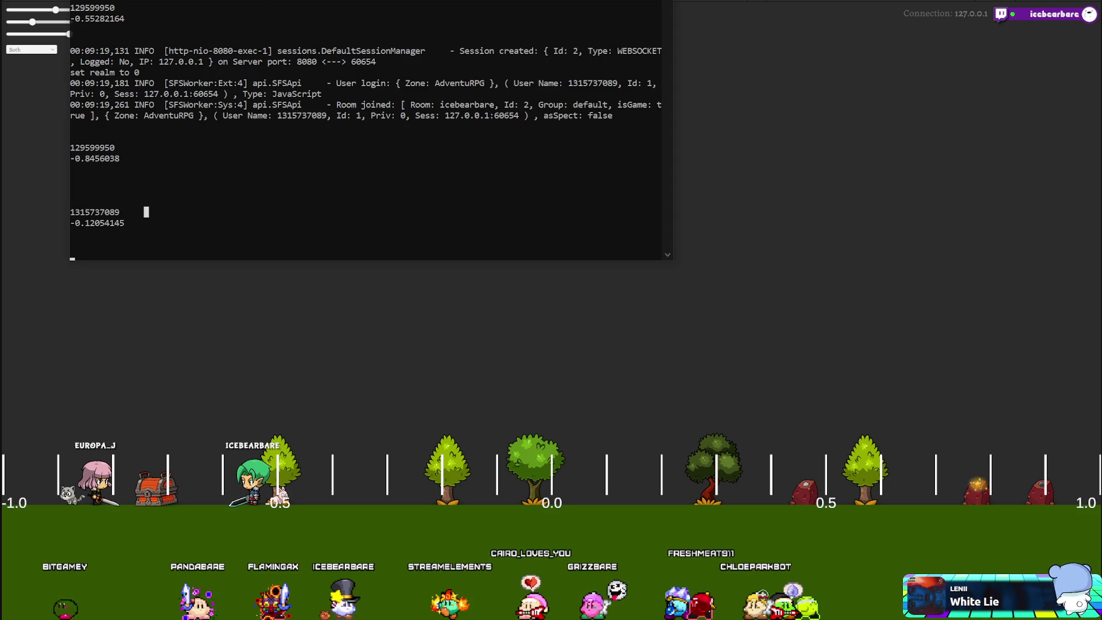
left_click_drag(151, 160, 72, 160)
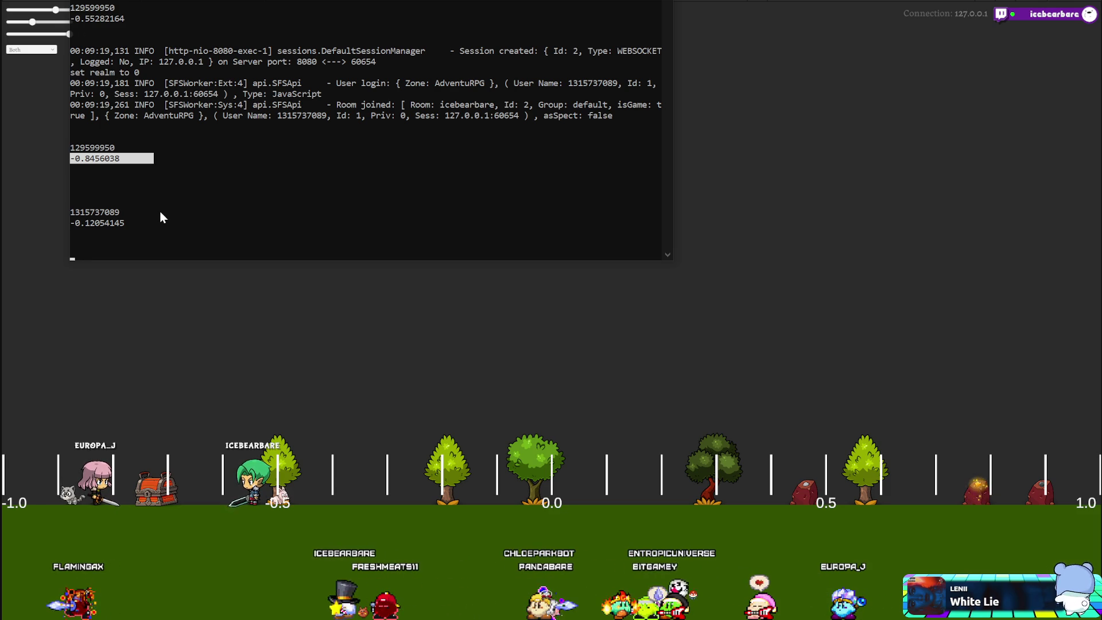
left_click(140, 221)
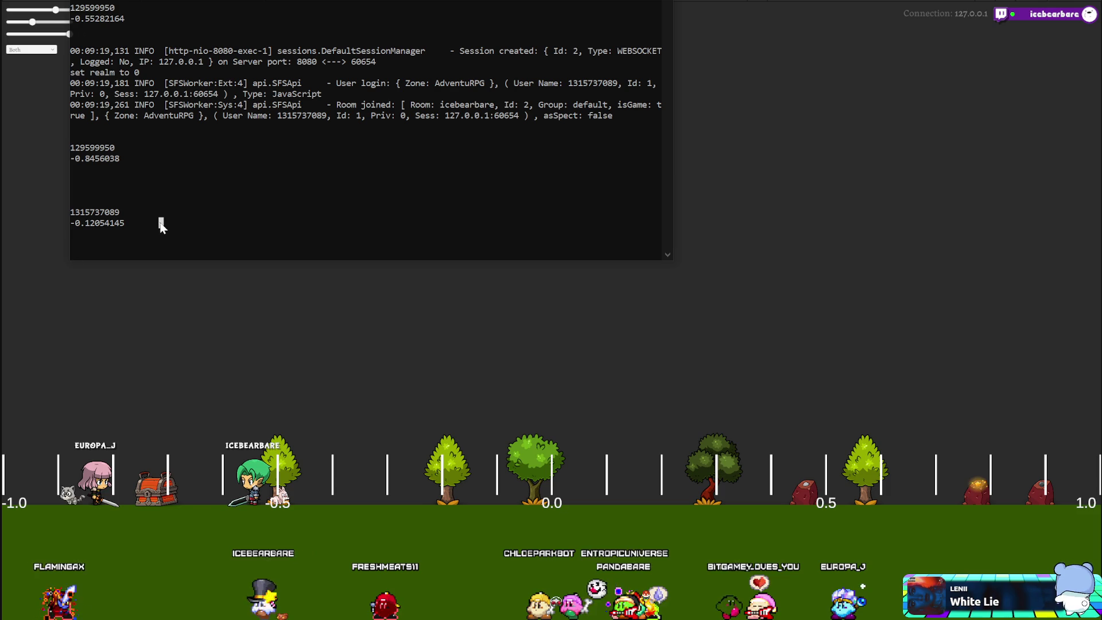
left_click_drag(186, 225, 91, 232)
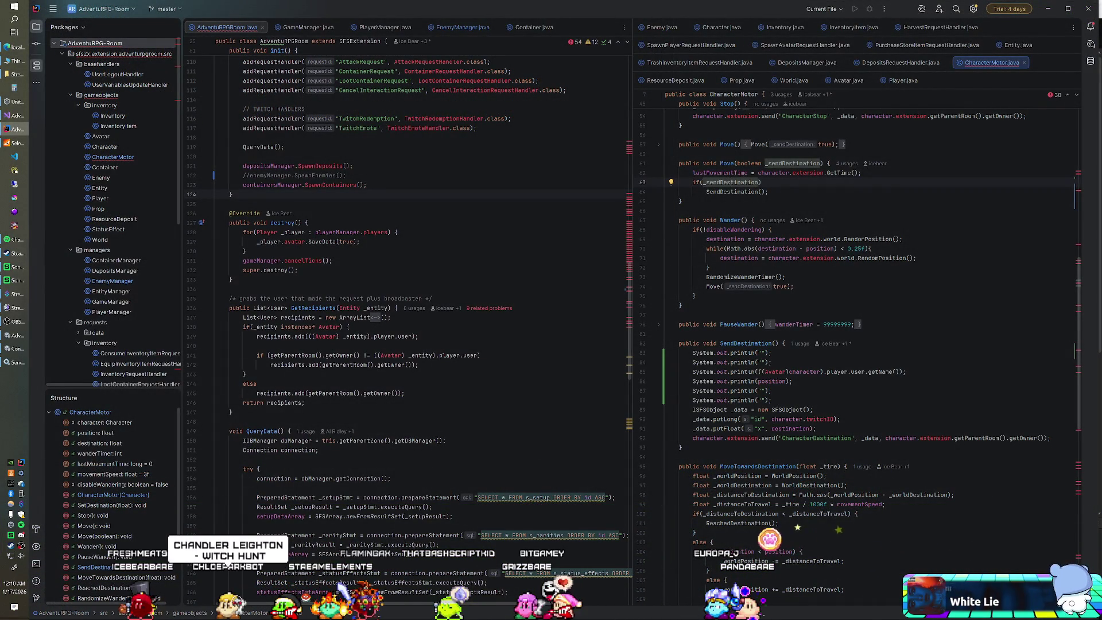
Expand requests > spawning in the Project tree and open SpawnAvatarRequestHandler.java.
scroll(856, 344, "up", 6)
scroll(856, 345, "down", 9)
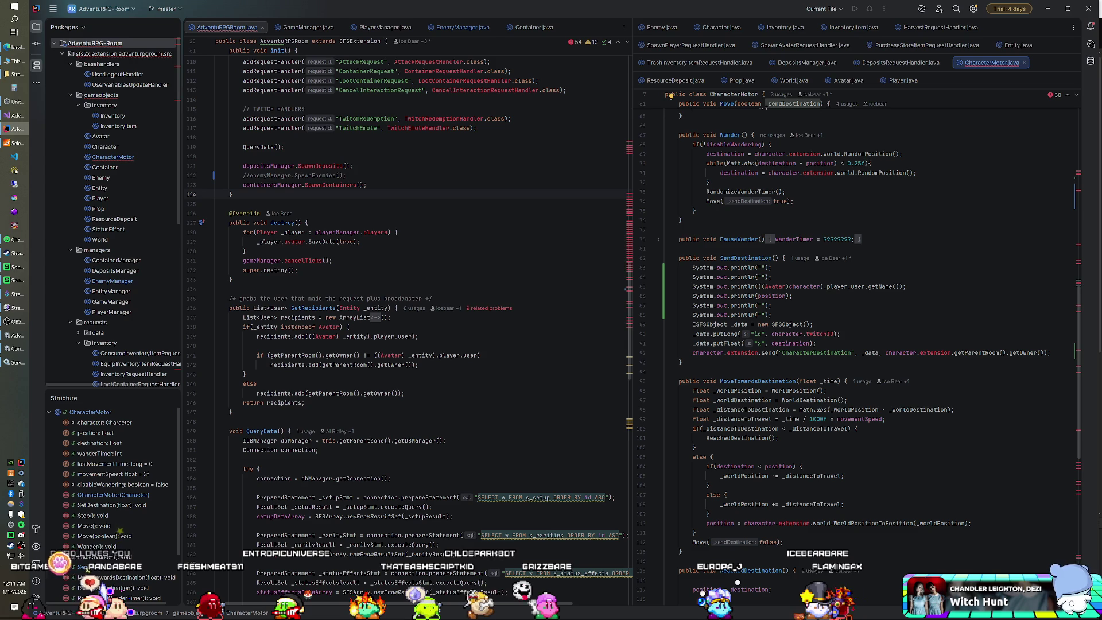
scroll(82, 279, "down", 8)
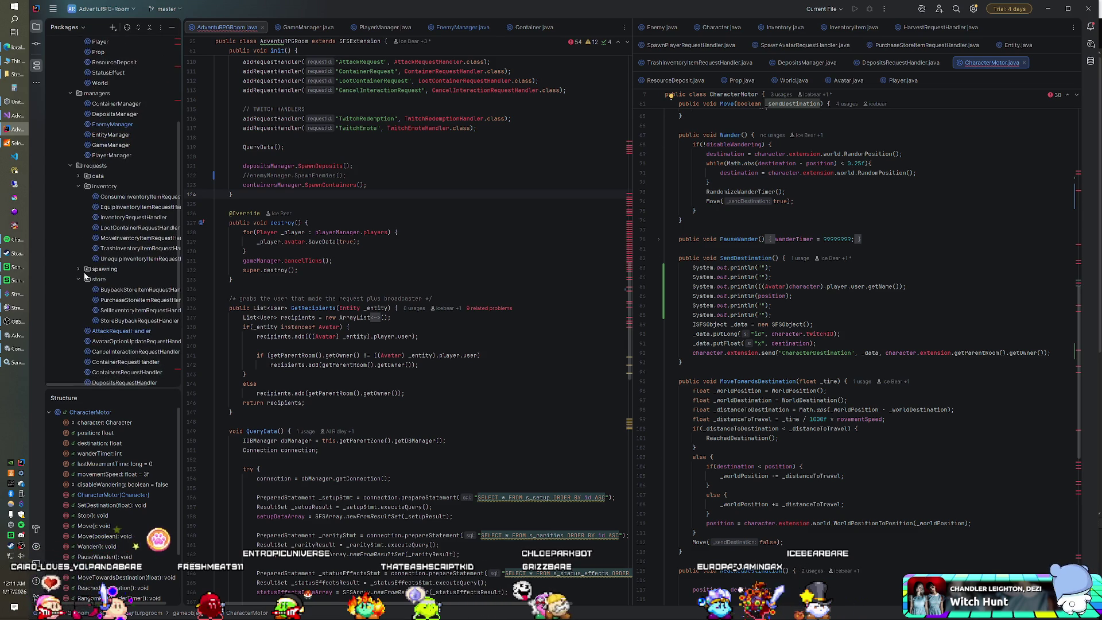
scroll(83, 284, "down", 2)
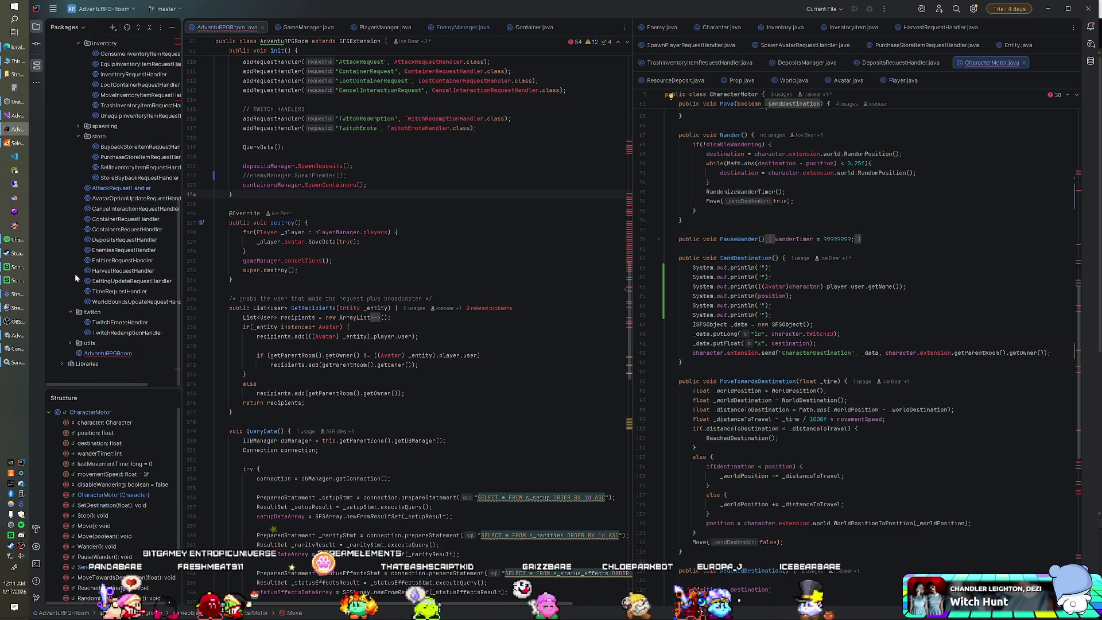
scroll(76, 267, "up", 3)
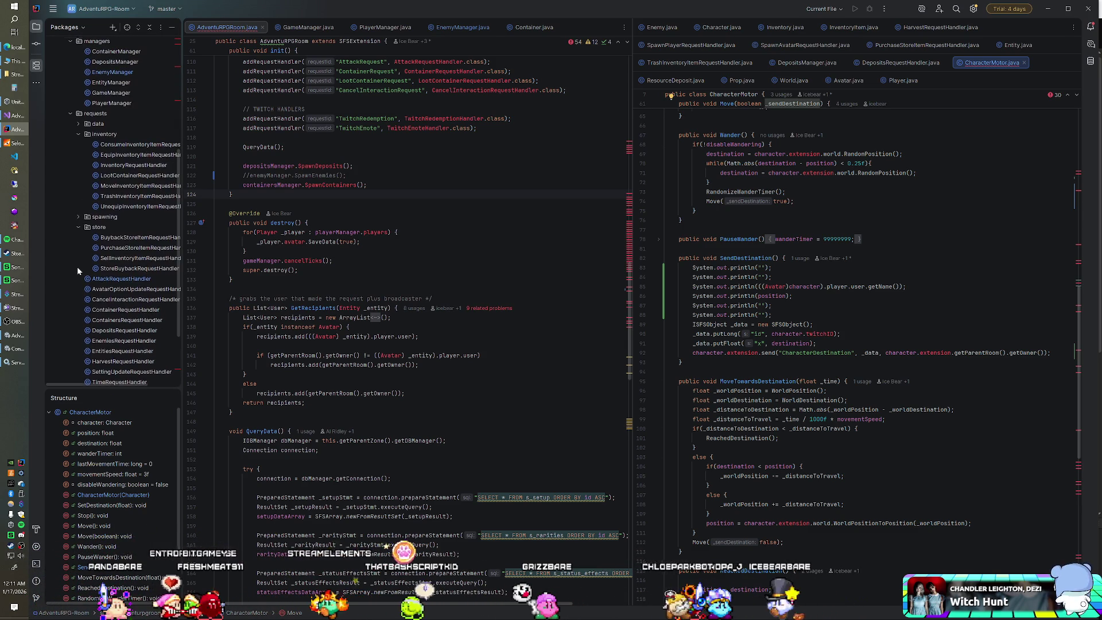
double_click(84, 219)
left_click(128, 238)
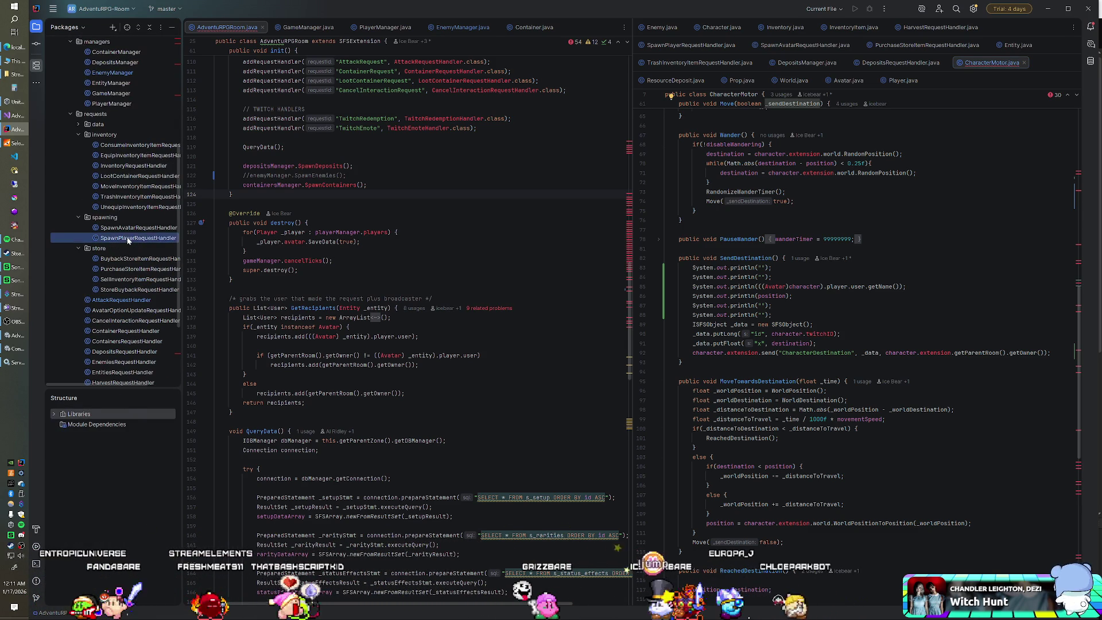
double_click(128, 239)
double_click(129, 228)
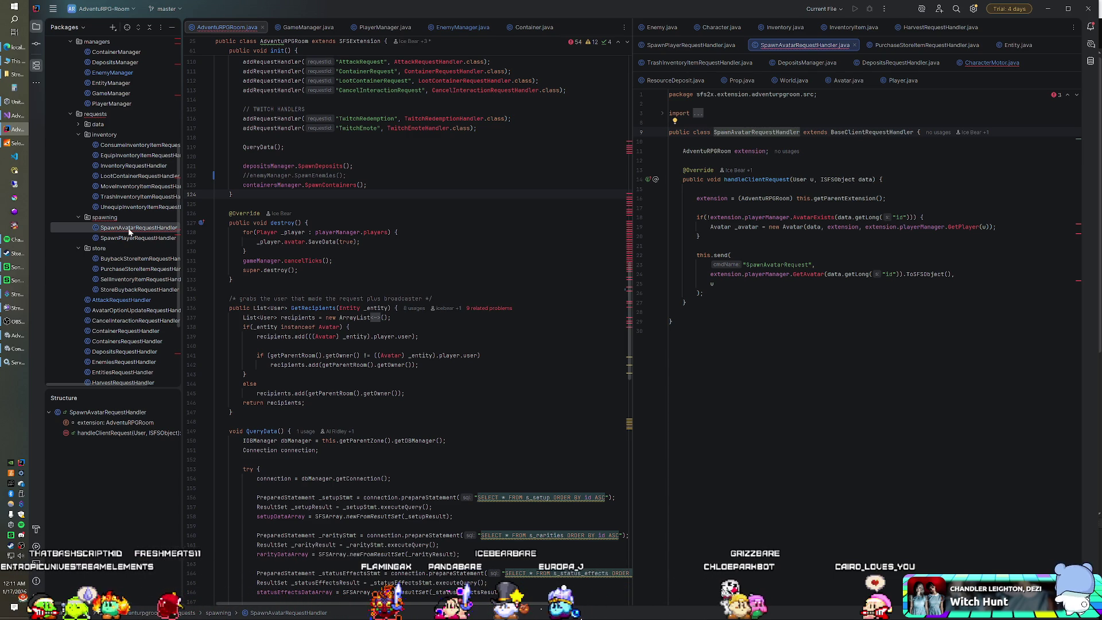
Add a println of "Spawn: " plus the user's name at the top of handleClientRequest.
left_click(700, 189)
key("Return")
key("Return")
key("Up")
type("system.out.print")
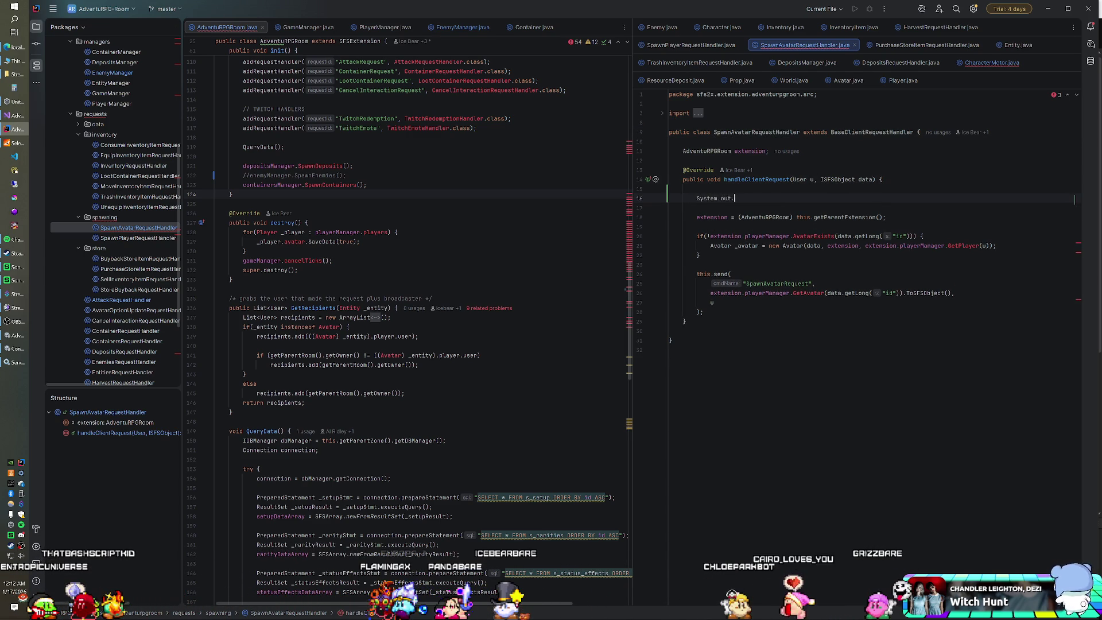
type("ln")
key("Return")
type("Spawn: \" + ")
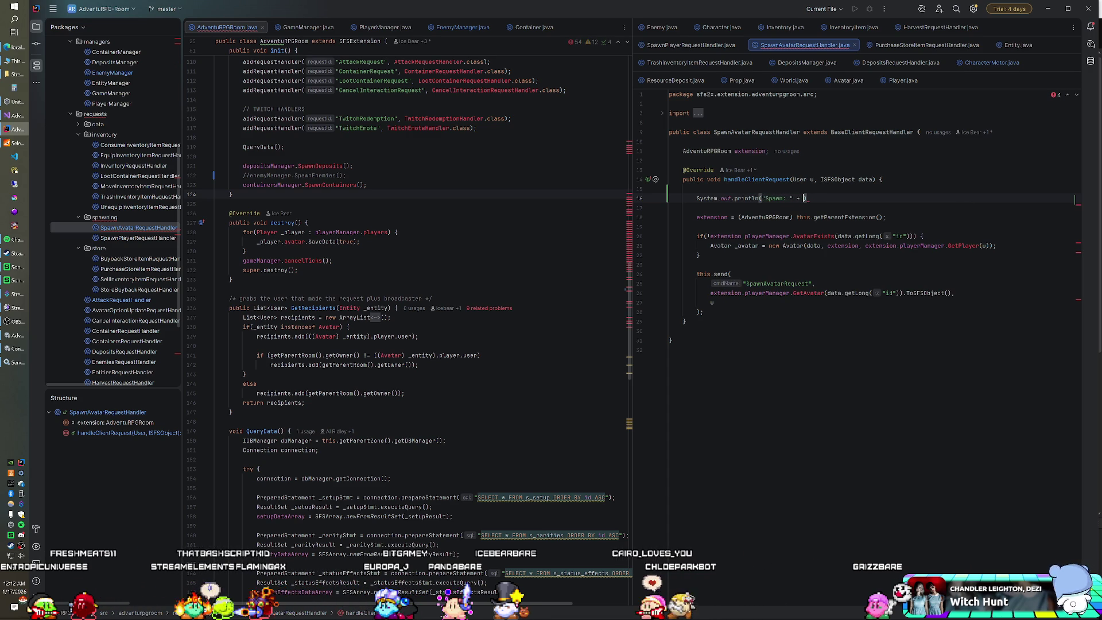
type("u.getname()")
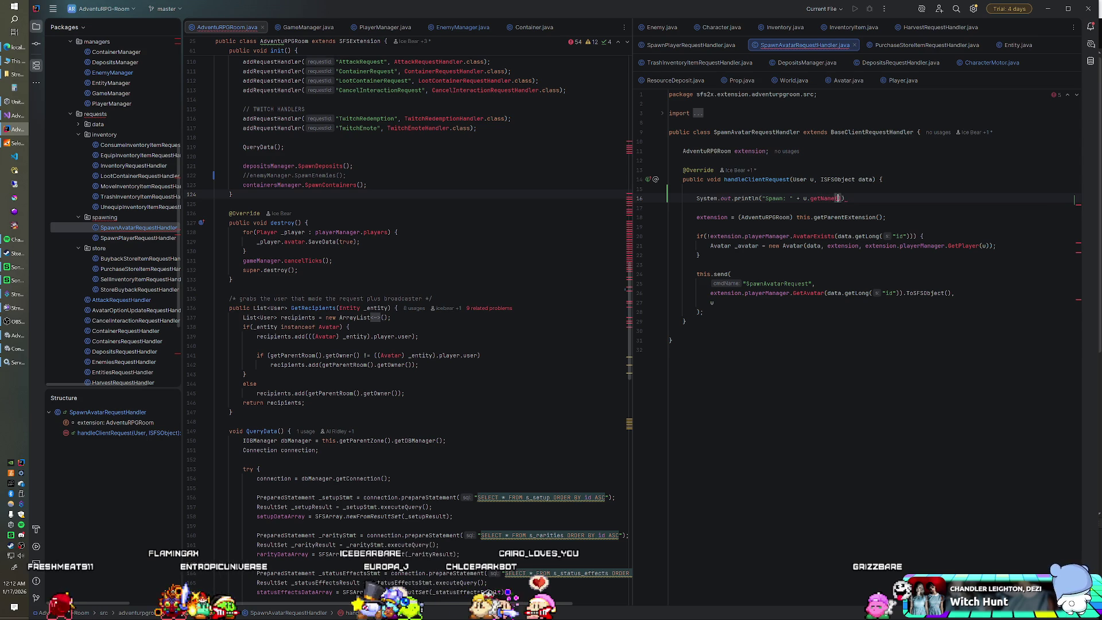
key("Return")
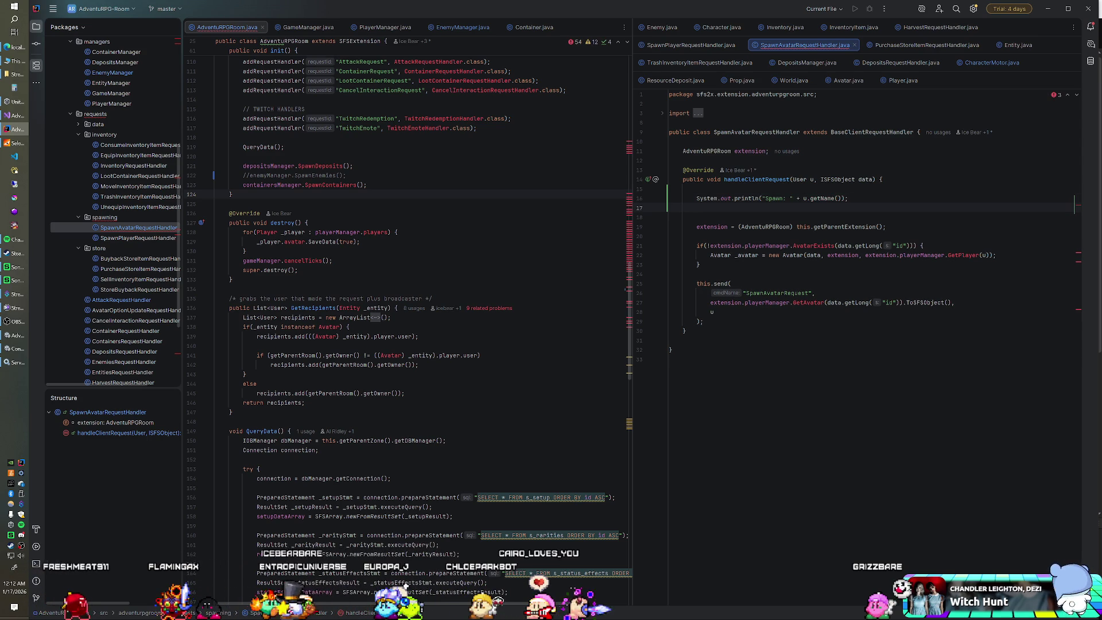
Add a second println that prints data.getDump().
type("System.out.pri")
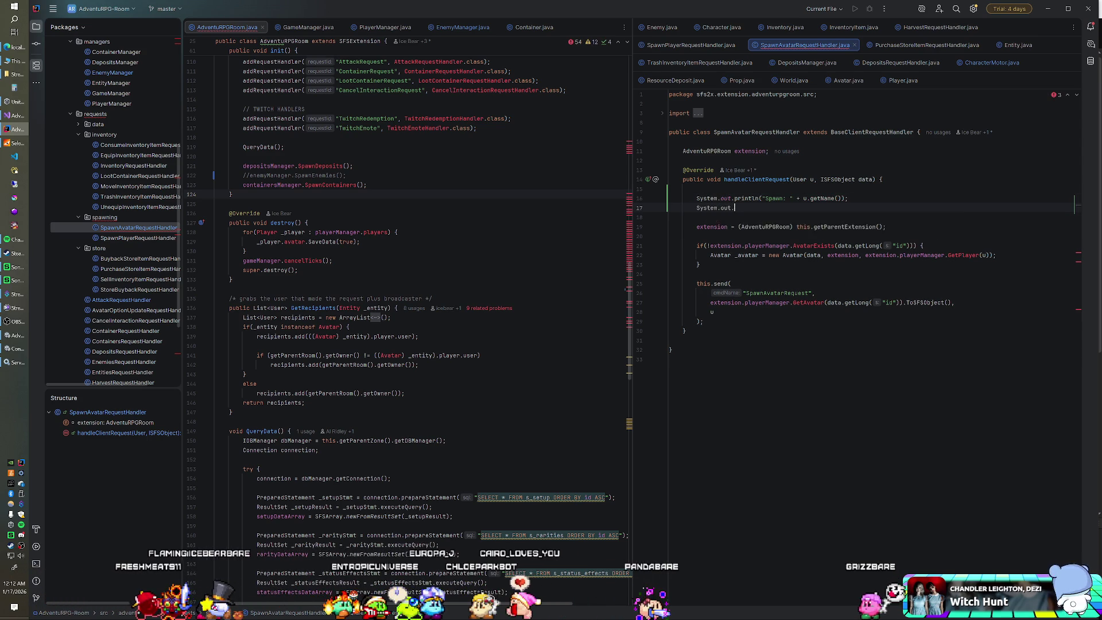
key("Return")
type("data.")
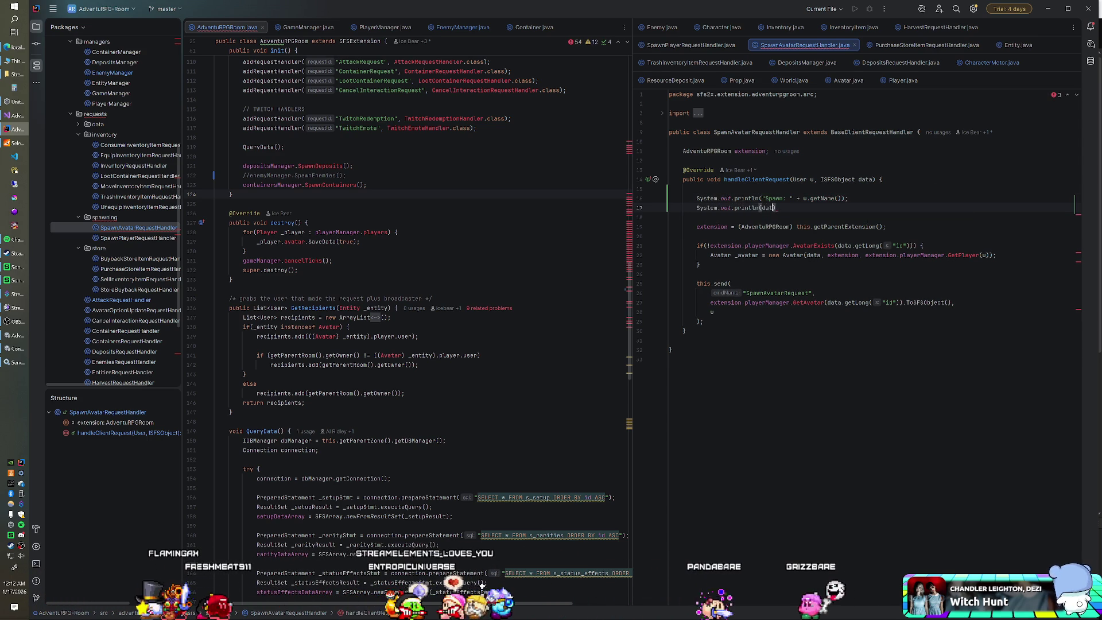
type("getD")
key("ctrl+shift+Return")
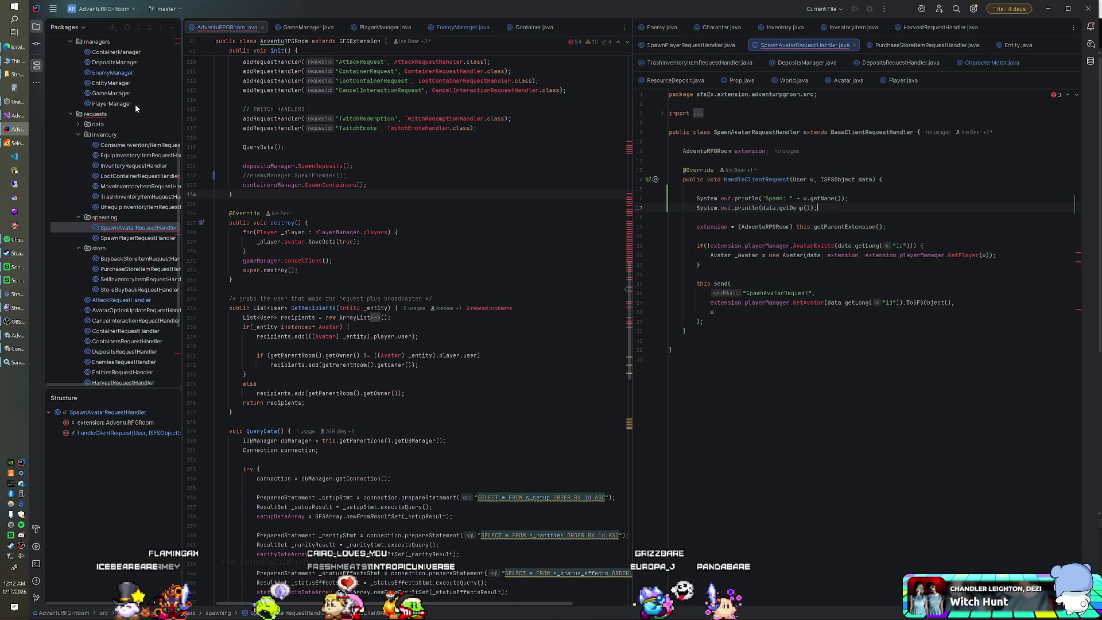
scroll(129, 109, "up", 5)
scroll(125, 112, "up", 2)
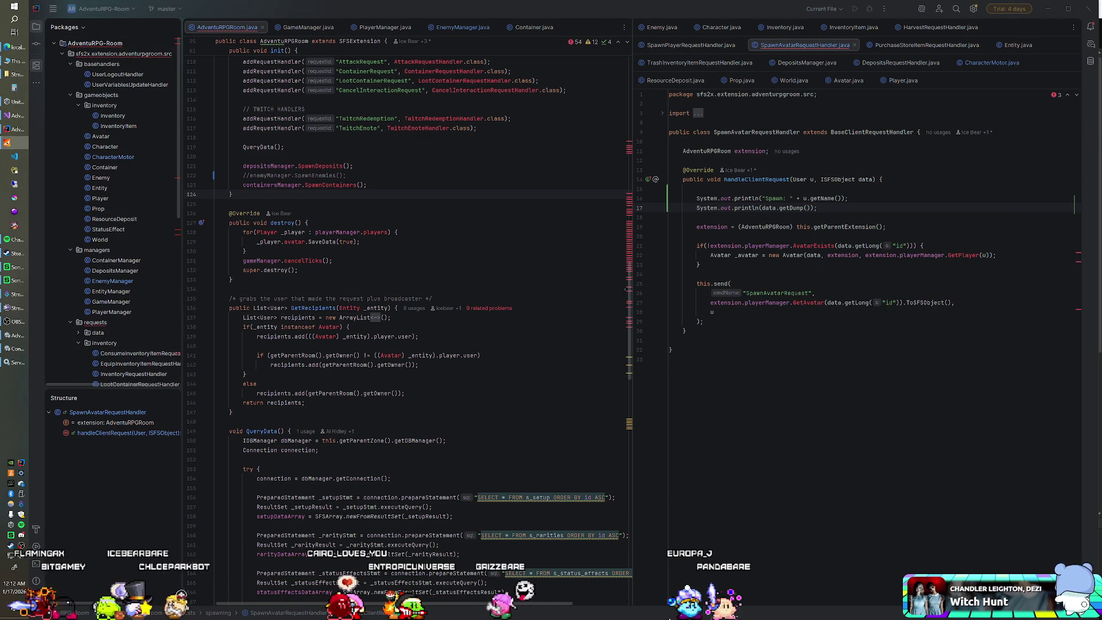
Rebuild the AdventuRPG-Room module and launch SmartFoxServer 2X.
left_click(92, 43)
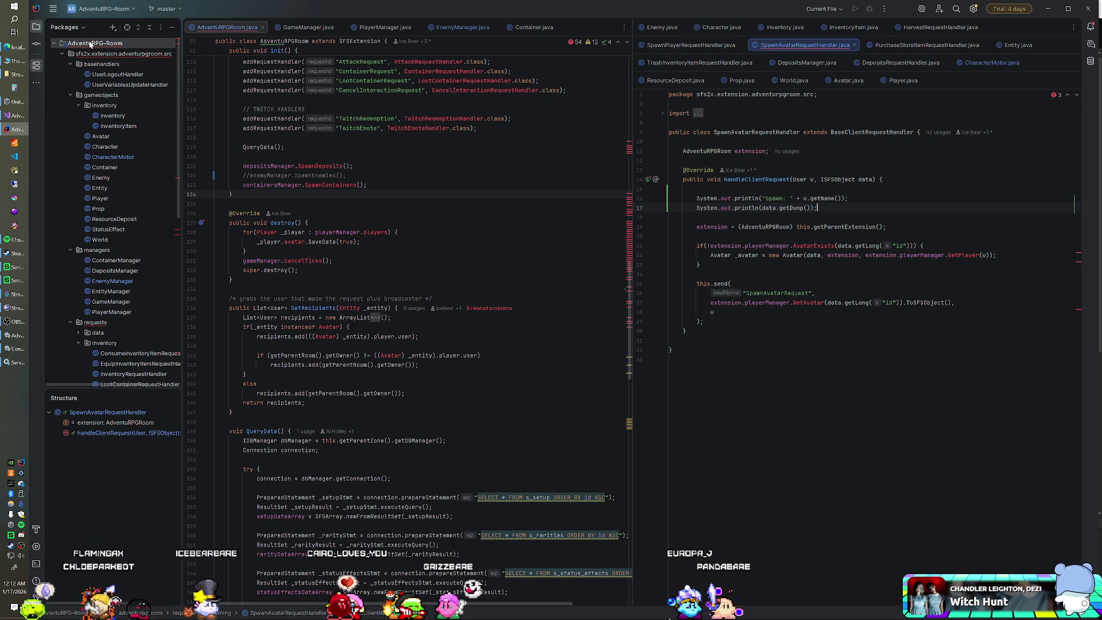
right_click(92, 41)
left_click(163, 262)
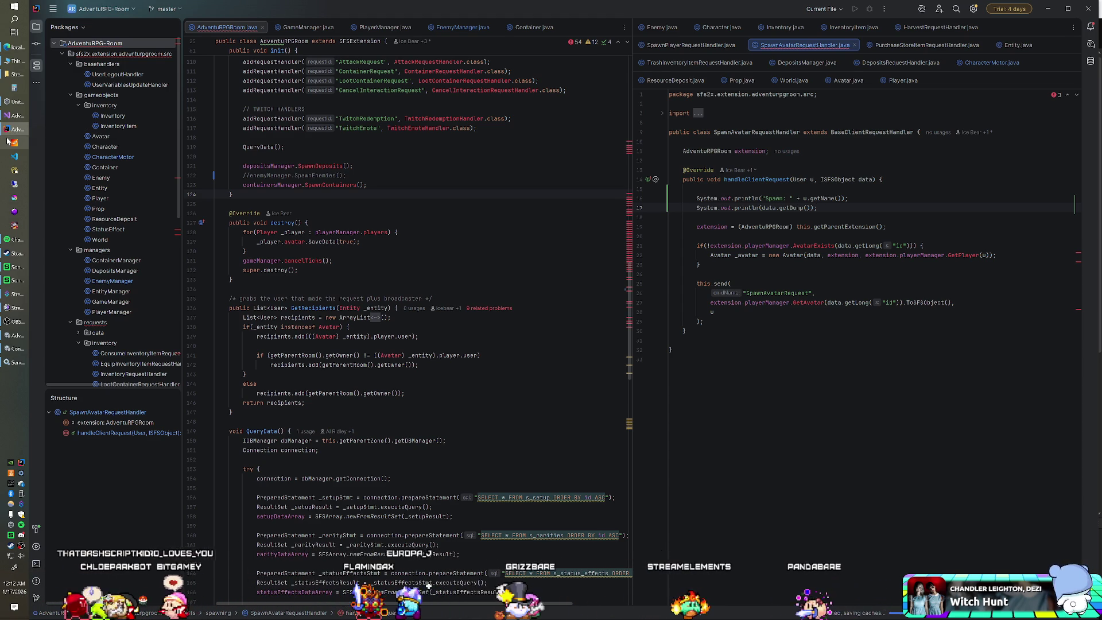
left_click(8, 140)
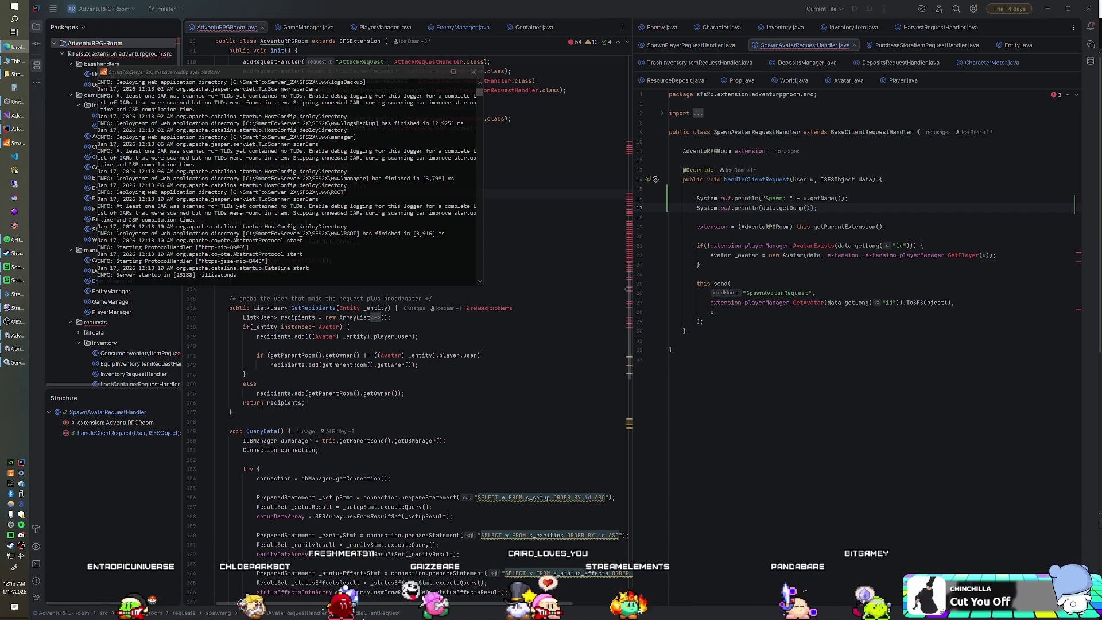
Hide the server console and bring the Unity editor with the running game to the front.
key("alt+Tab")
key("alt+Tab")
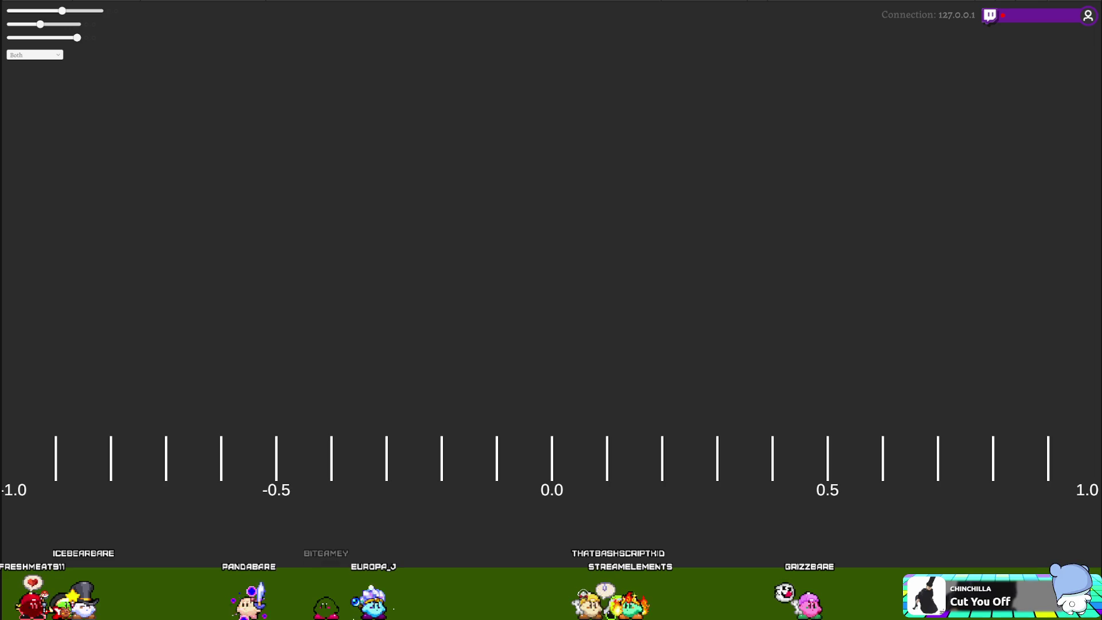
key("alt+Tab")
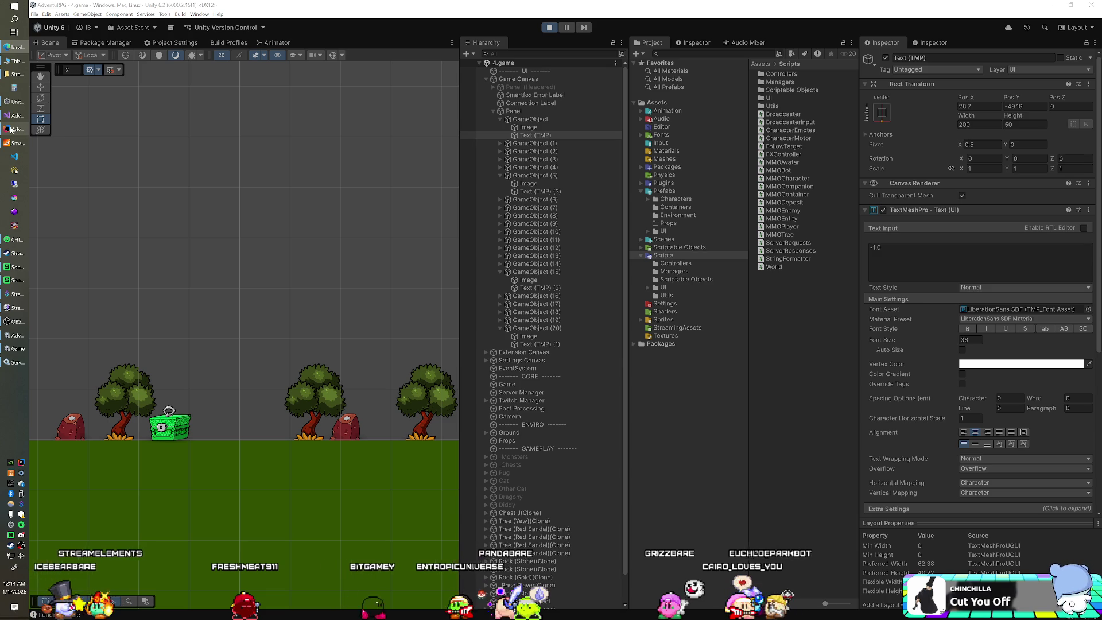
Check the user id logged after Spawn in the SmartFoxServer console.
left_click(14, 143)
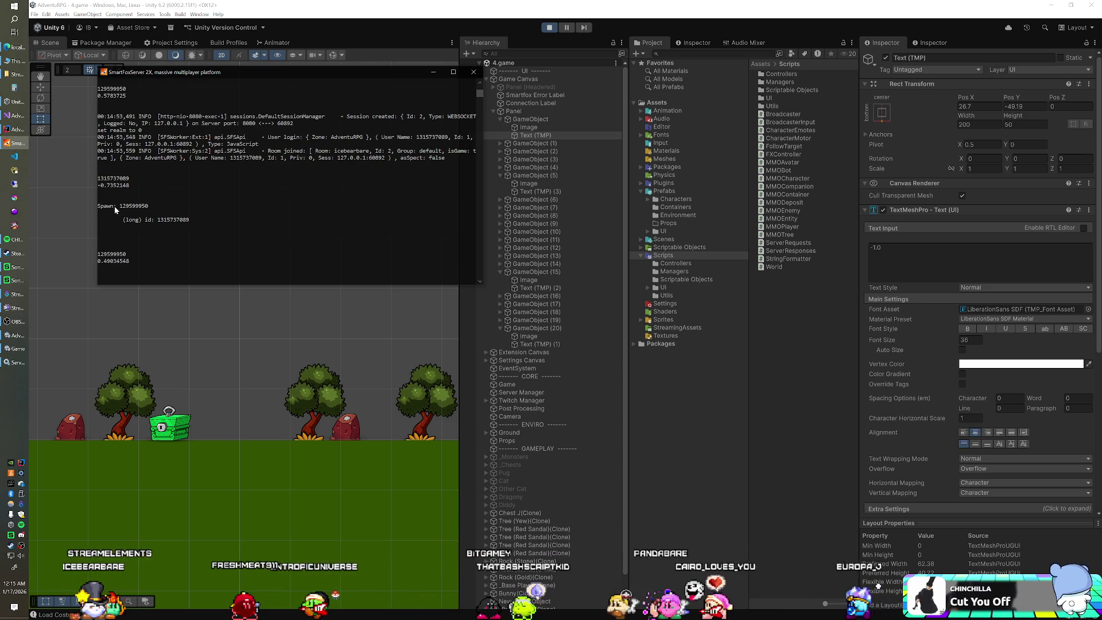
left_click_drag(116, 206, 170, 209)
left_click(190, 199)
scroll(192, 202, "down", 1)
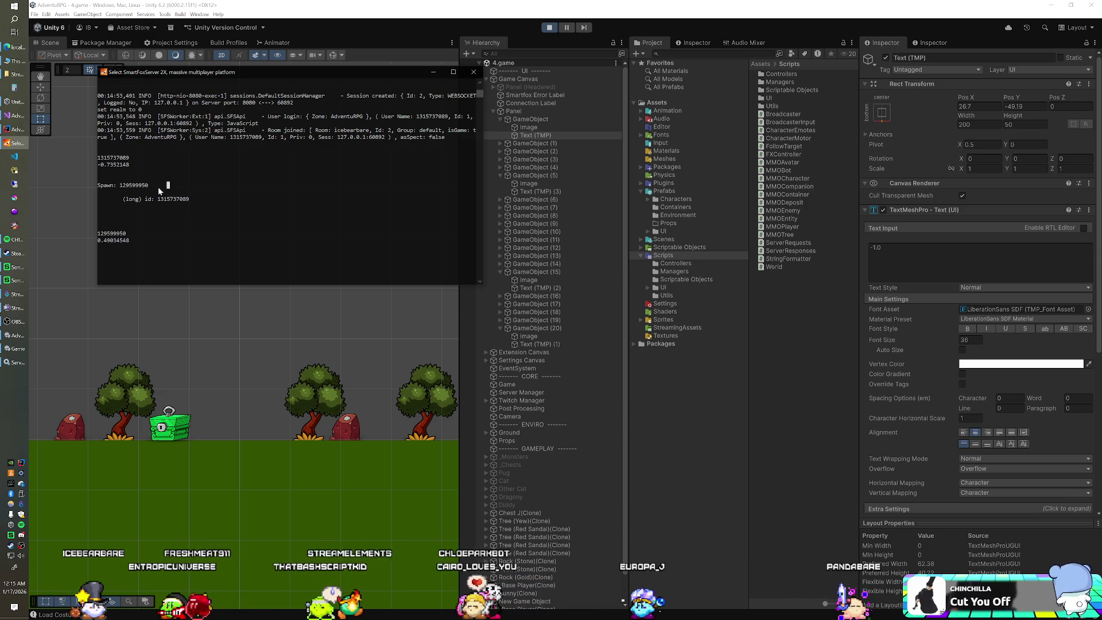
Stop and restart Play mode in Unity, then bring the server console forward to watch its log.
left_click(491, 74)
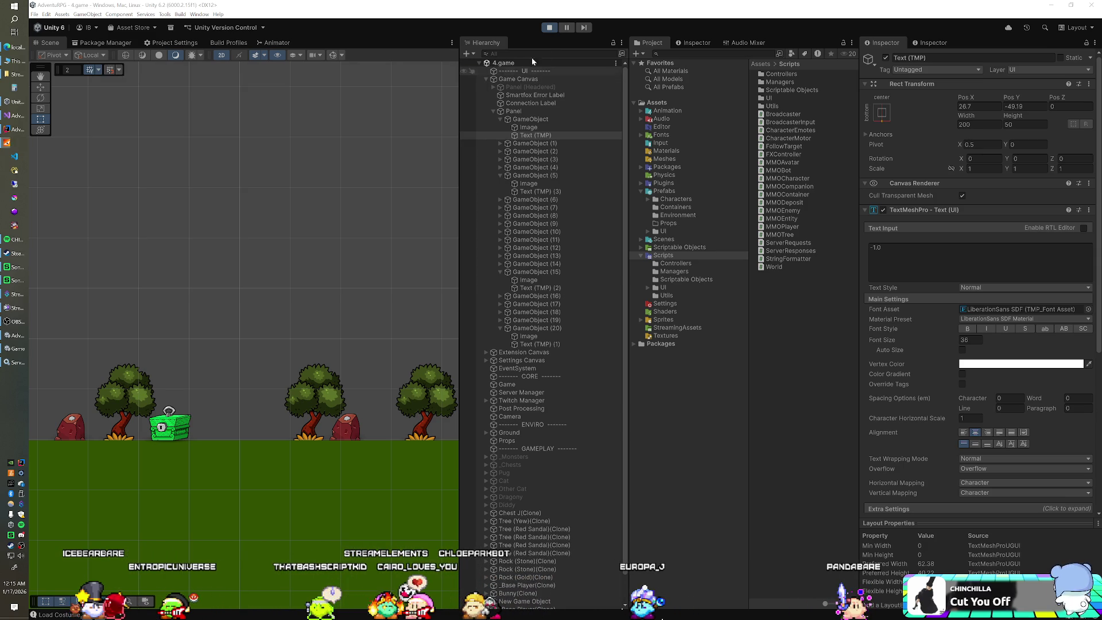
left_click(546, 28)
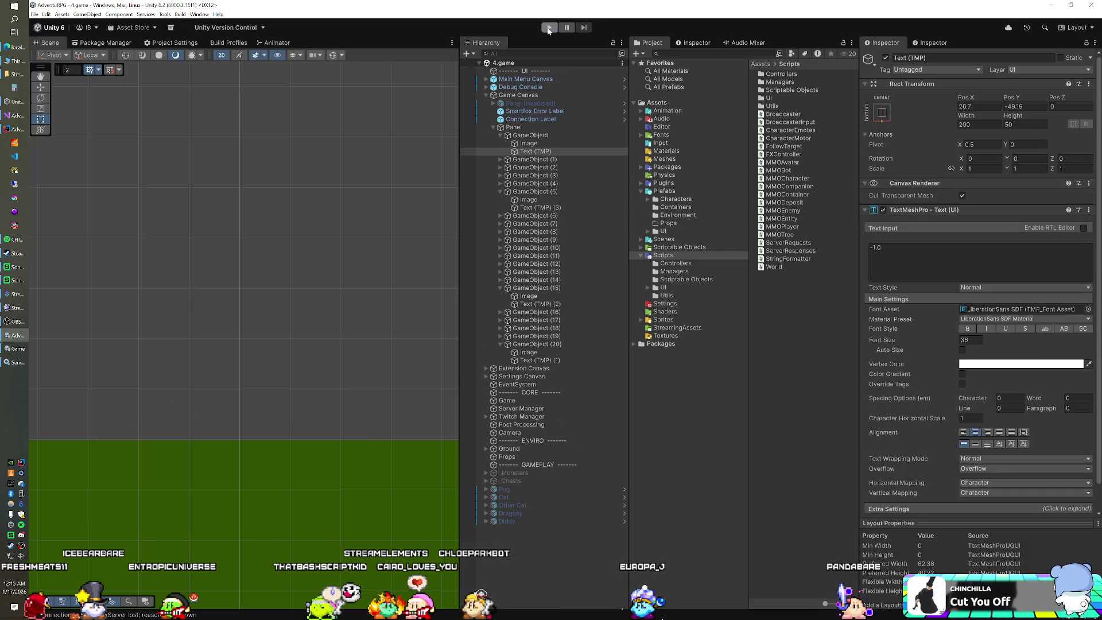
left_click(549, 28)
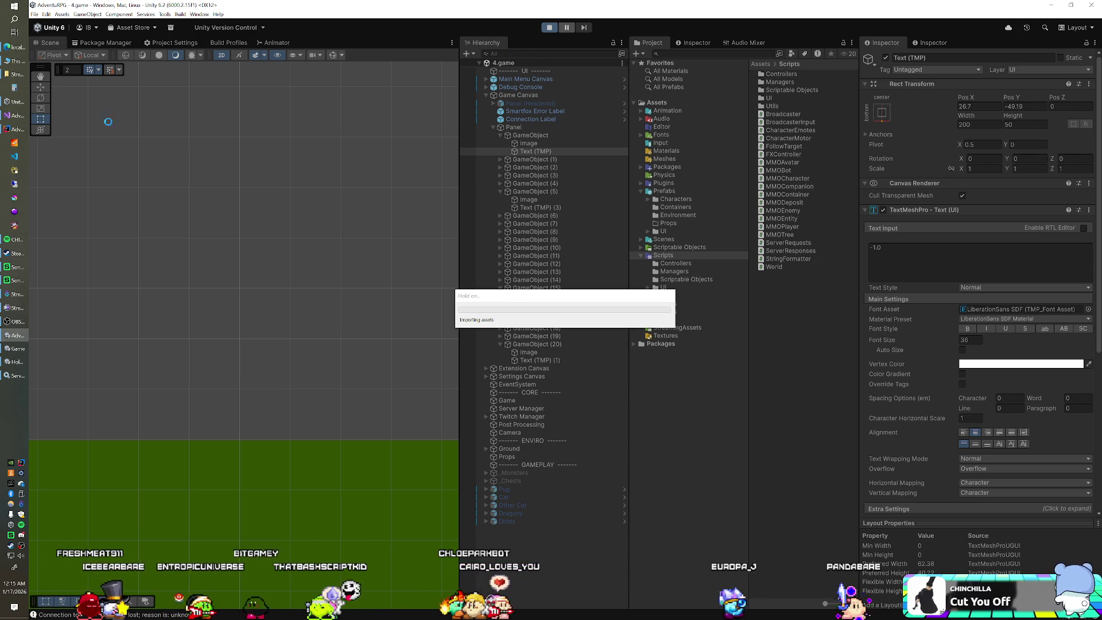
left_click(11, 144)
left_click(547, 30)
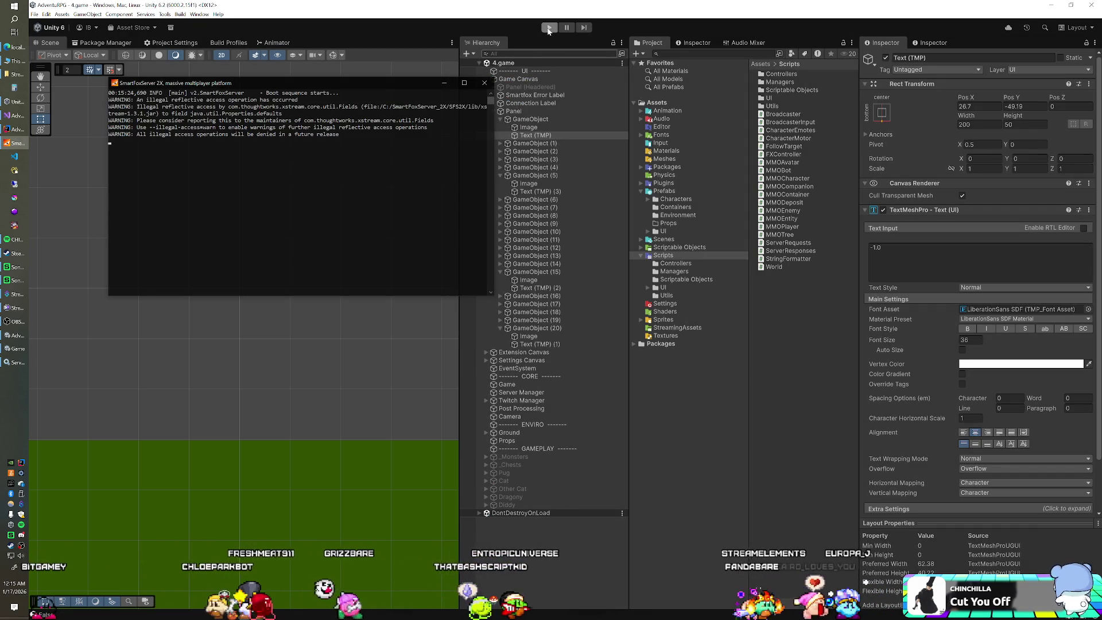
left_click(546, 30)
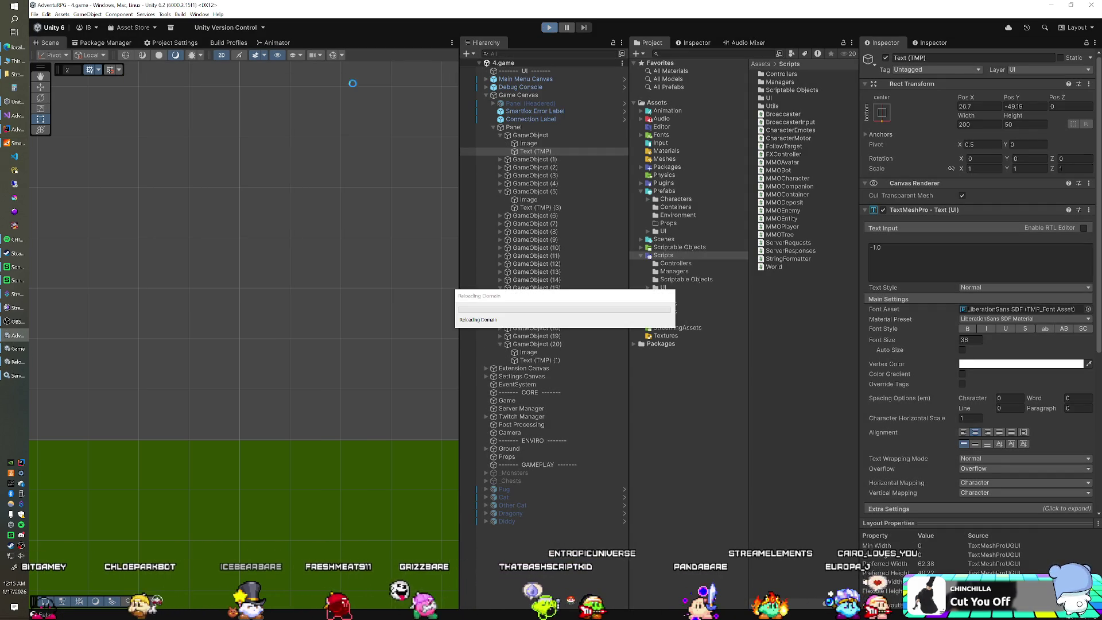
left_click(21, 143)
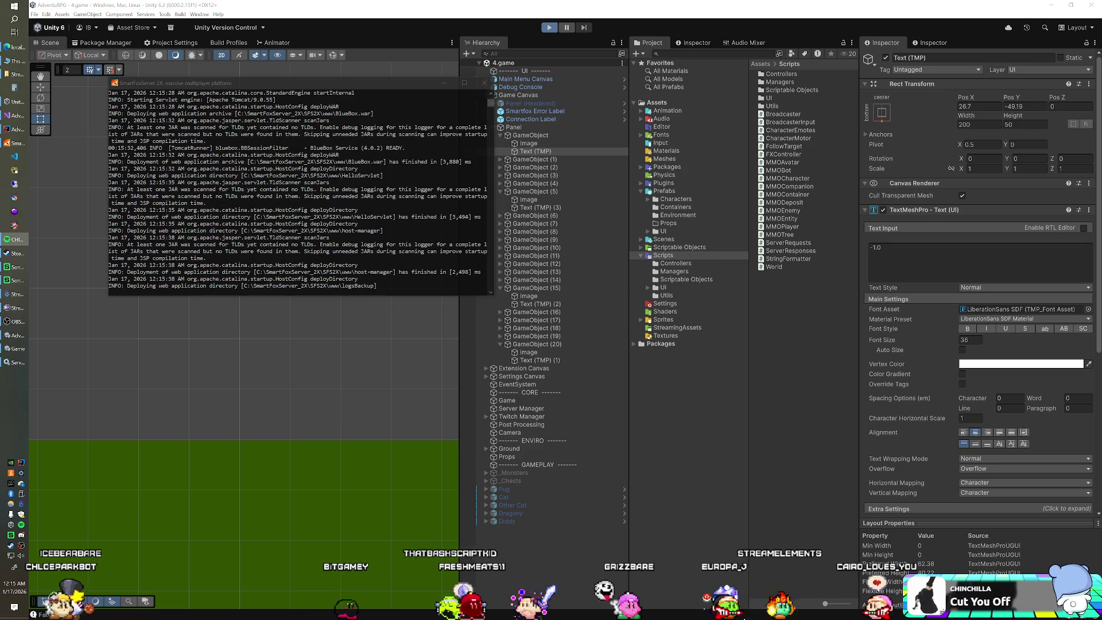
left_click(395, 83)
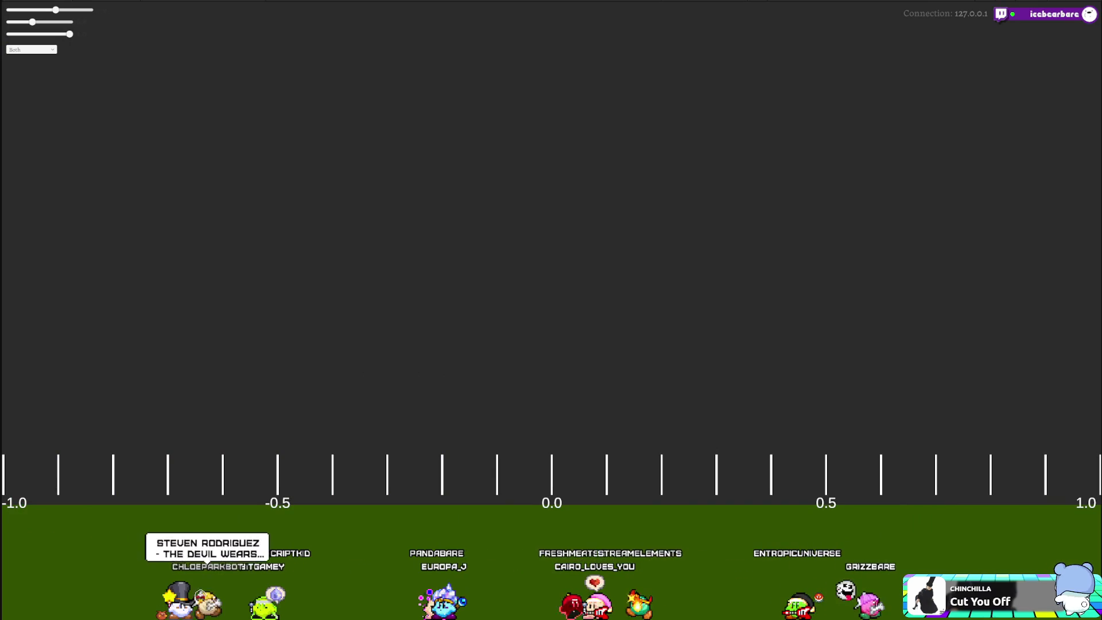
Bring up the SFS console, reposition it, and glance at the extension code and local game page.
mouse_move(16, 143)
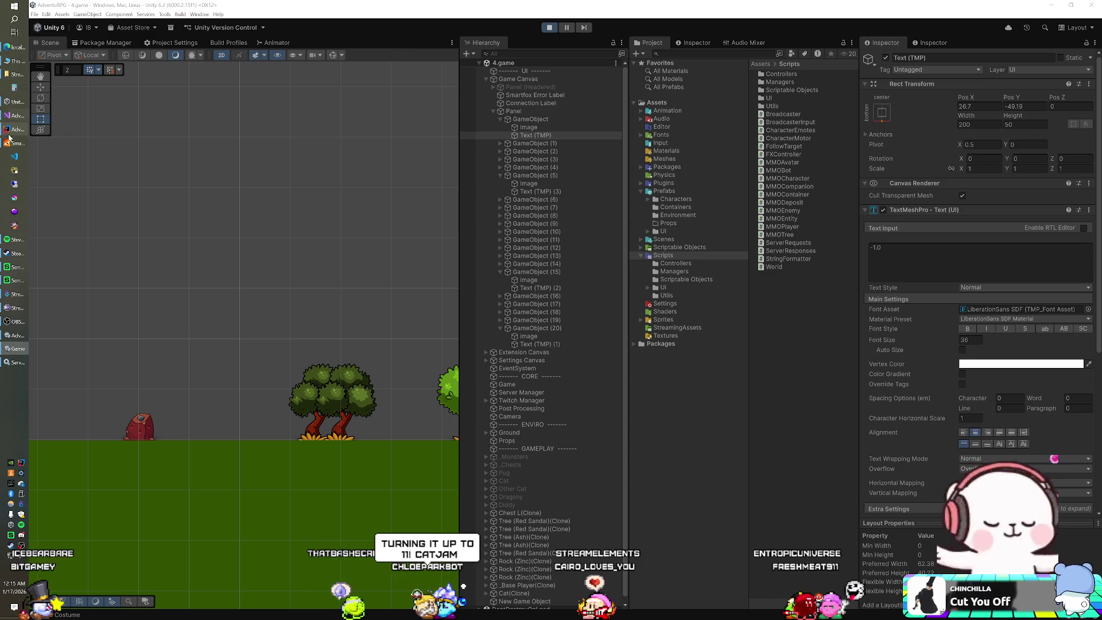
left_click(12, 143)
left_click_drag(302, 84, 292, 96)
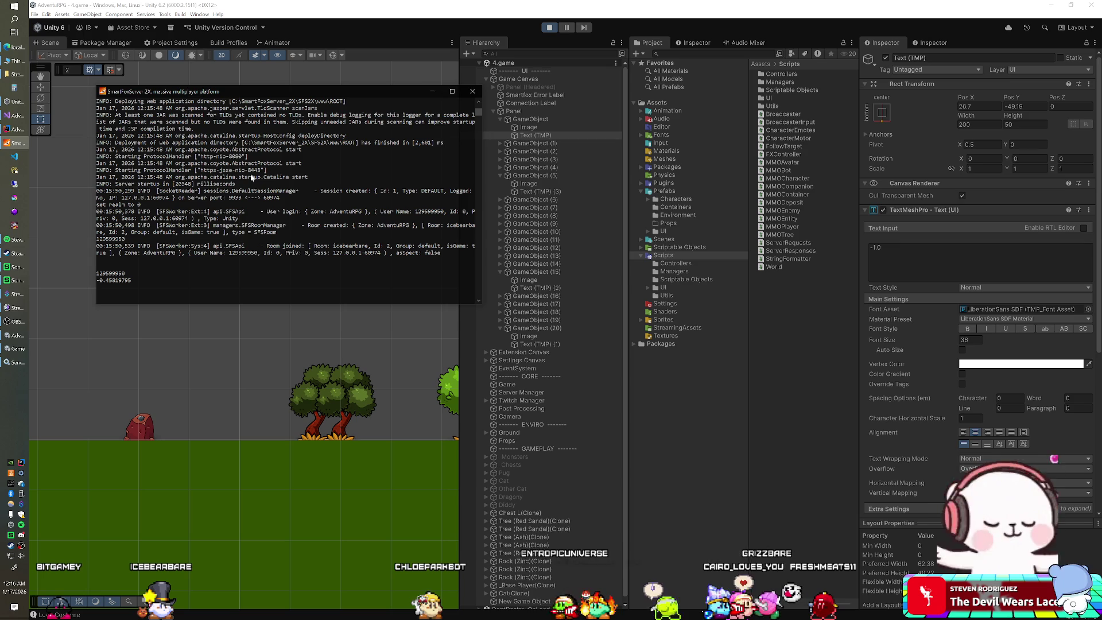
left_click(12, 131)
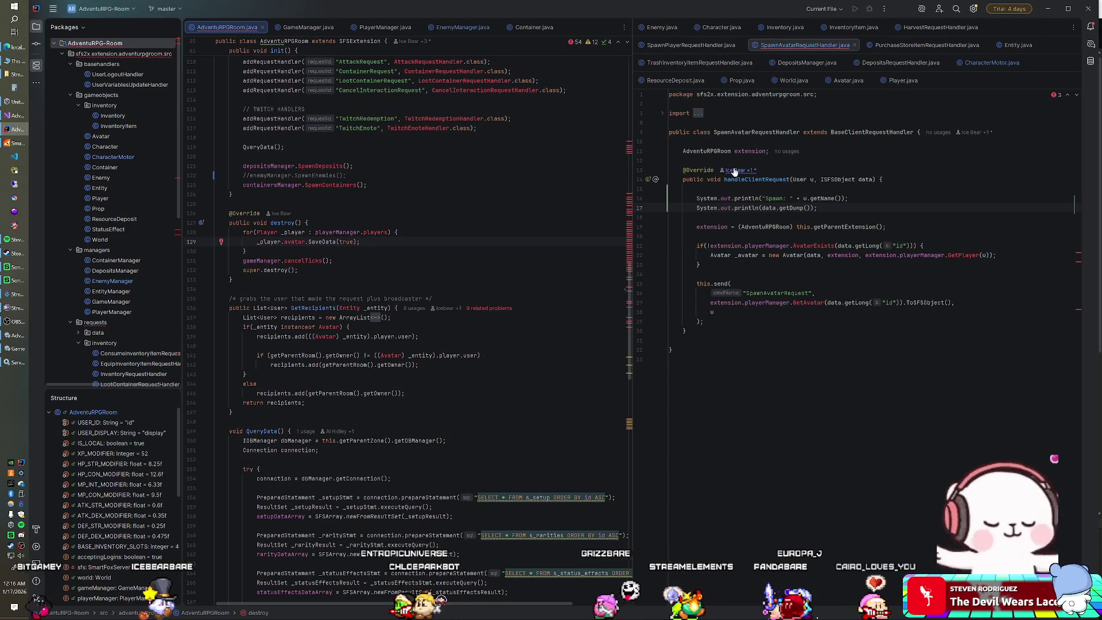
left_click(13, 143)
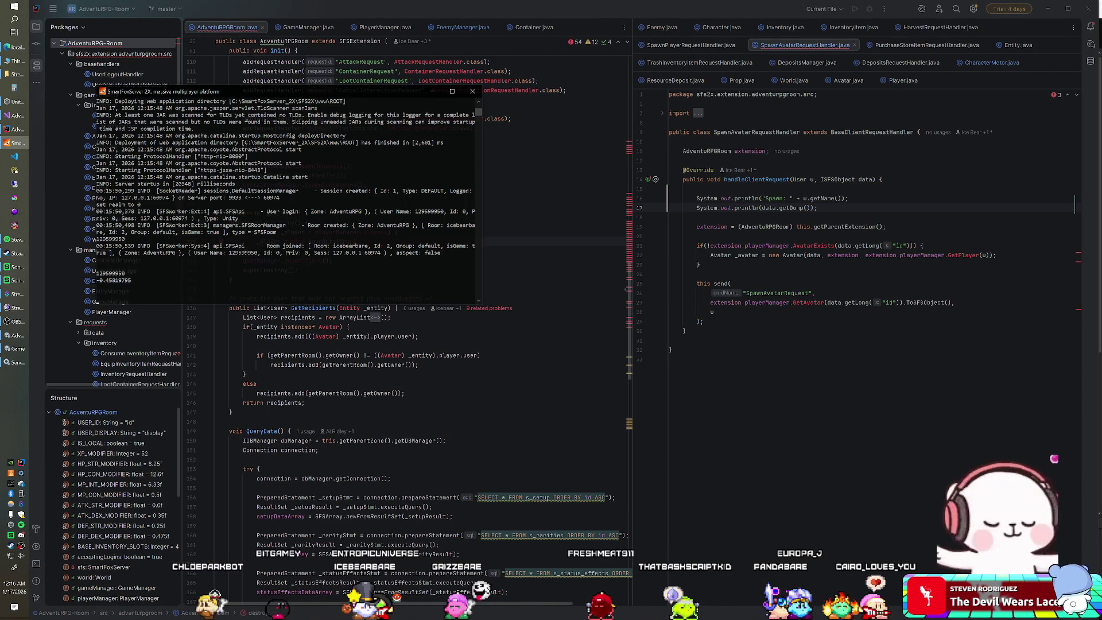
left_click(13, 47)
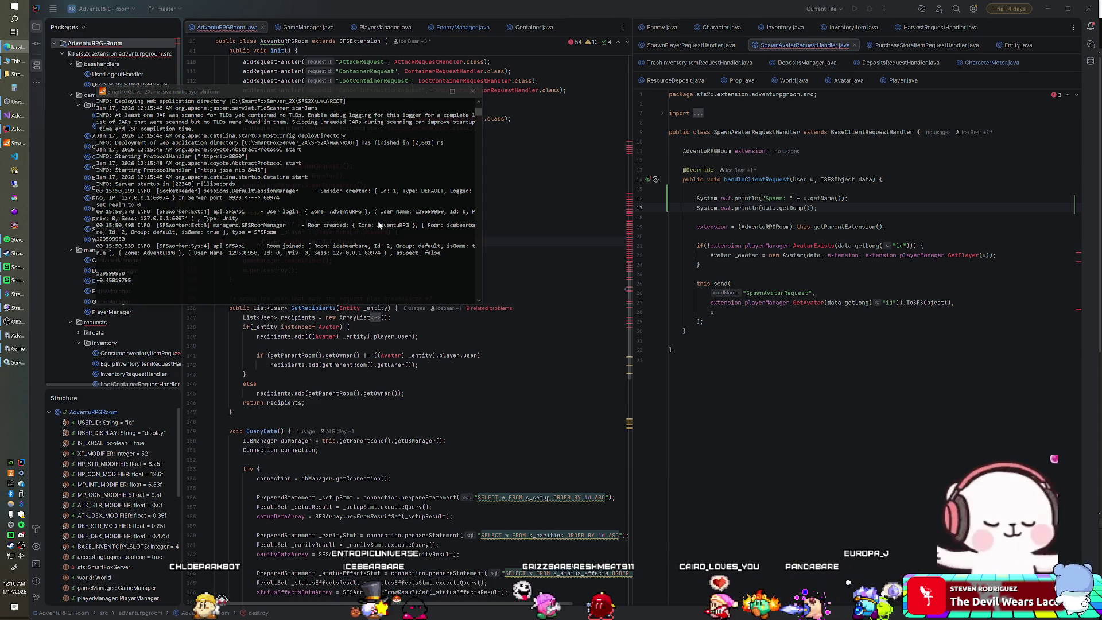
left_click(367, 264)
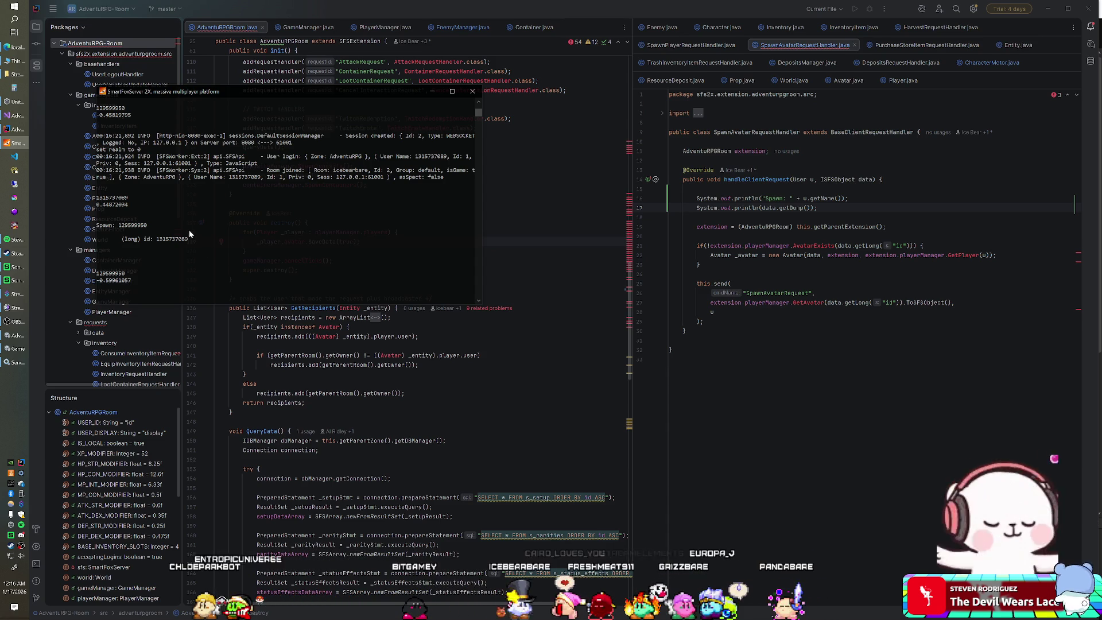
Mark the Spawn user id and long id lines to compare them, then return to the game.
mouse_move(155, 198)
left_mouse_down()
mouse_move(113, 200)
mouse_move(129, 226)
mouse_move(97, 230)
left_mouse_up()
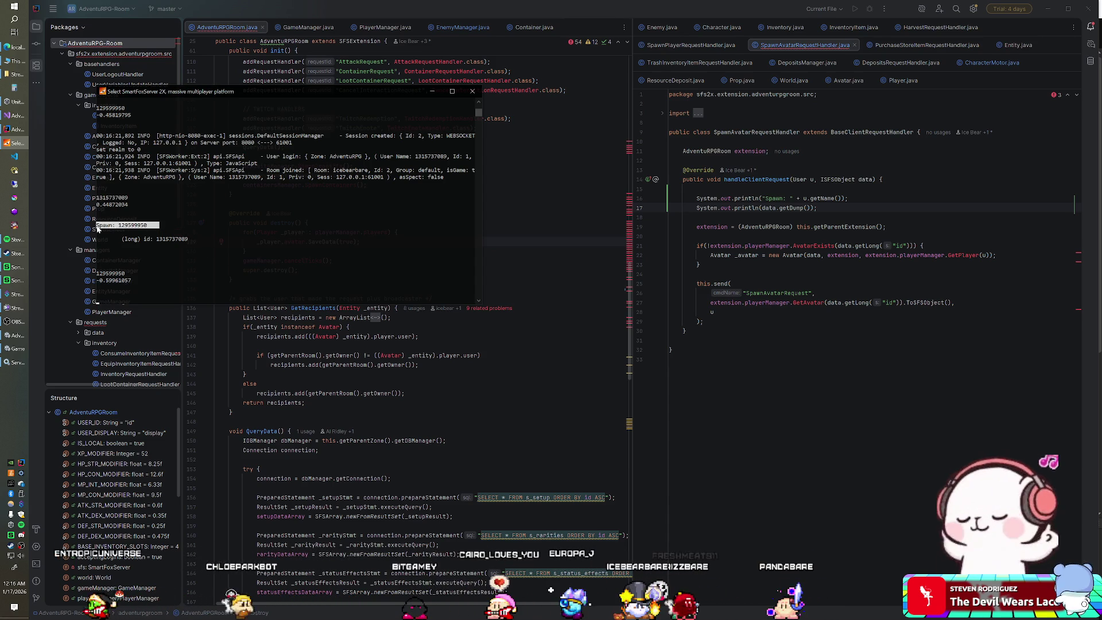
left_click(97, 229)
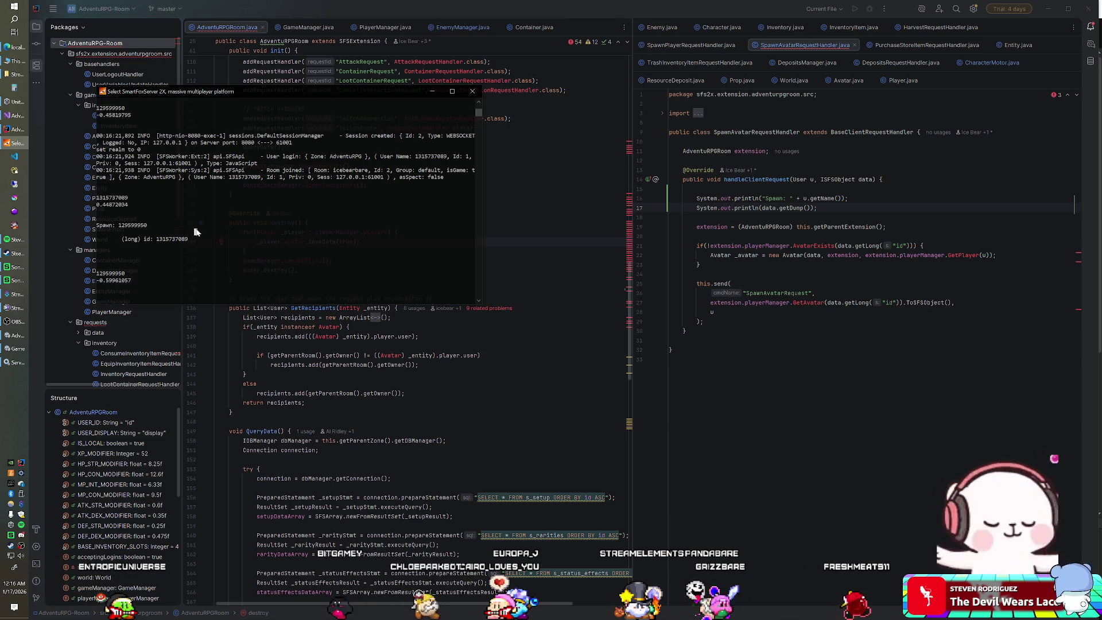
left_click_drag(216, 241, 120, 242)
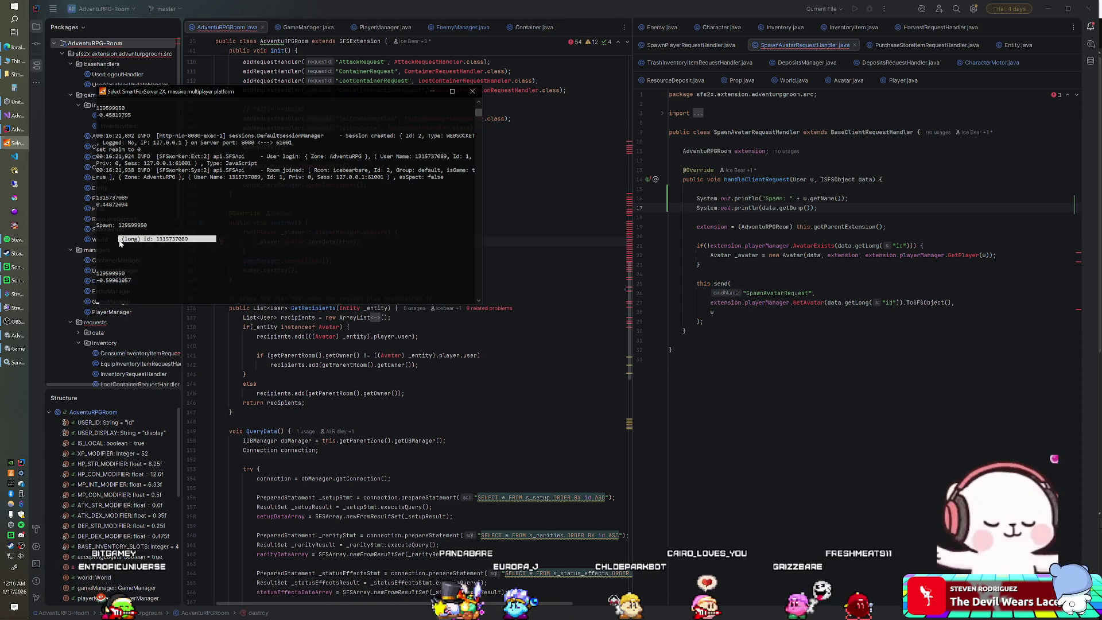
mouse_move(188, 225)
left_mouse_down()
mouse_move(475, 225)
mouse_move(99, 228)
mouse_move(108, 228)
left_mouse_up()
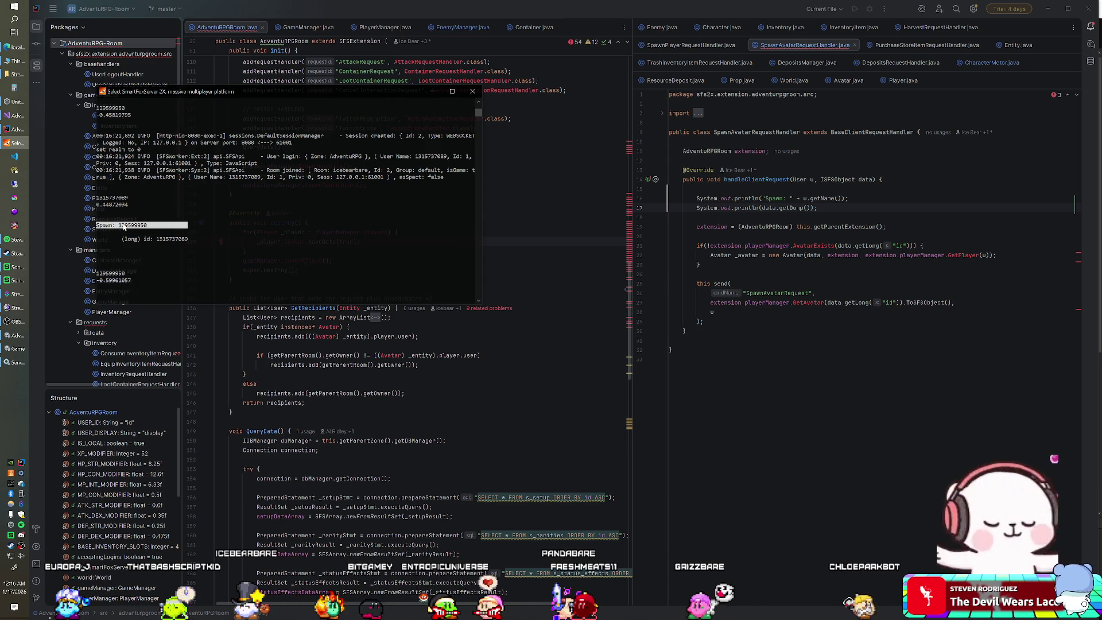
left_click(208, 240)
left_click_drag(219, 239, 122, 243)
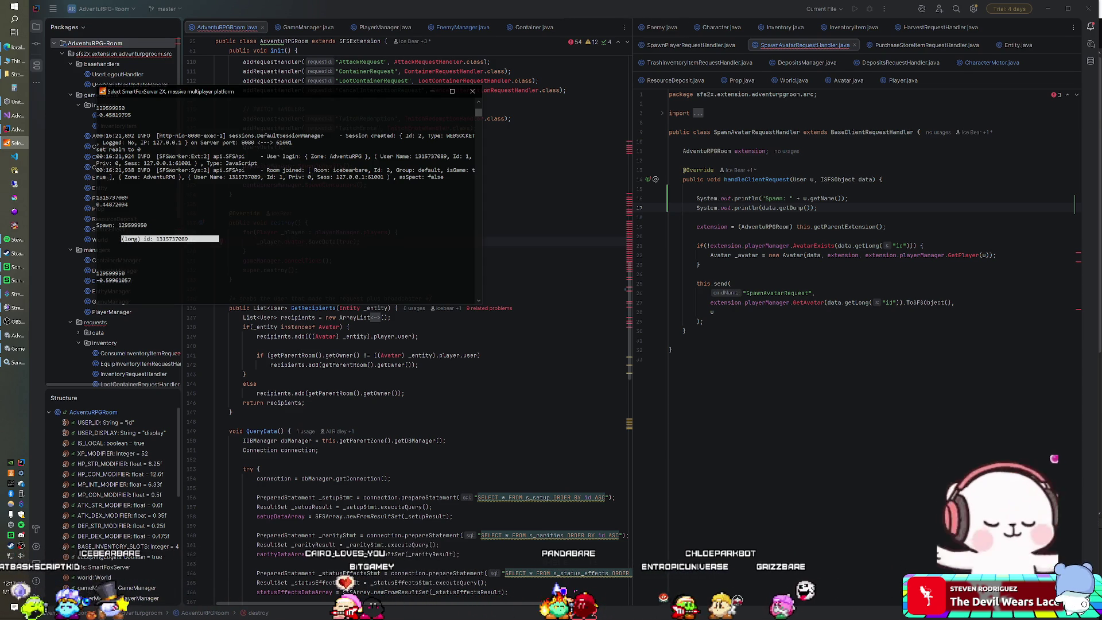
key("alt+Tab")
key("alt+Tab")
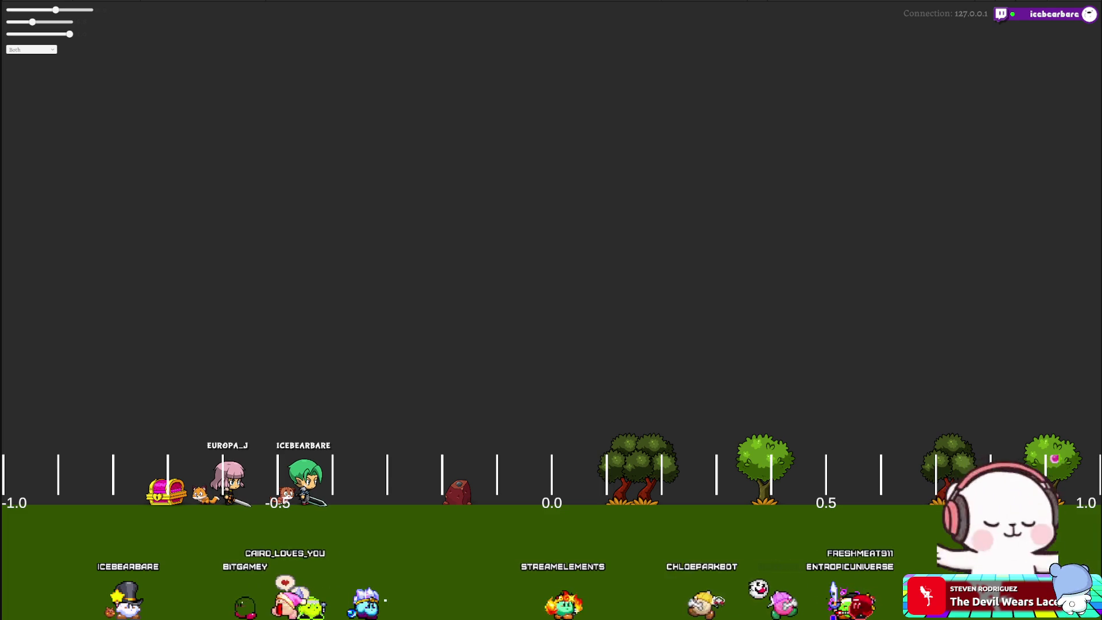
Leave the fullscreen game, select the -0.59961057 line in the SmartFox log, and return to IntelliJ.
key("alt+Tab")
double_click(158, 278)
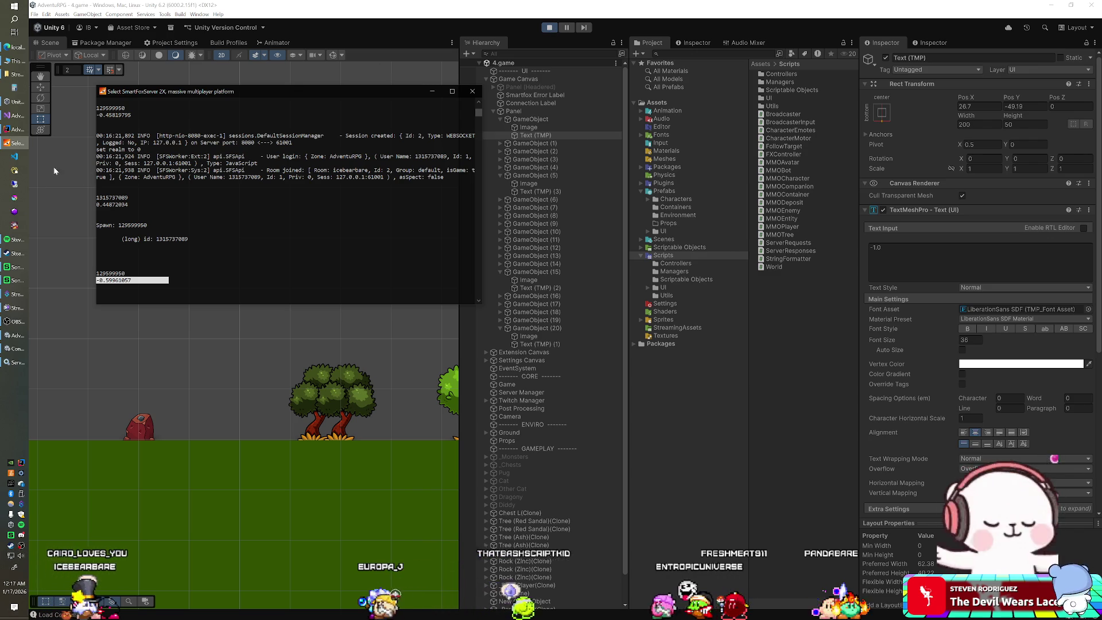
left_click(15, 128)
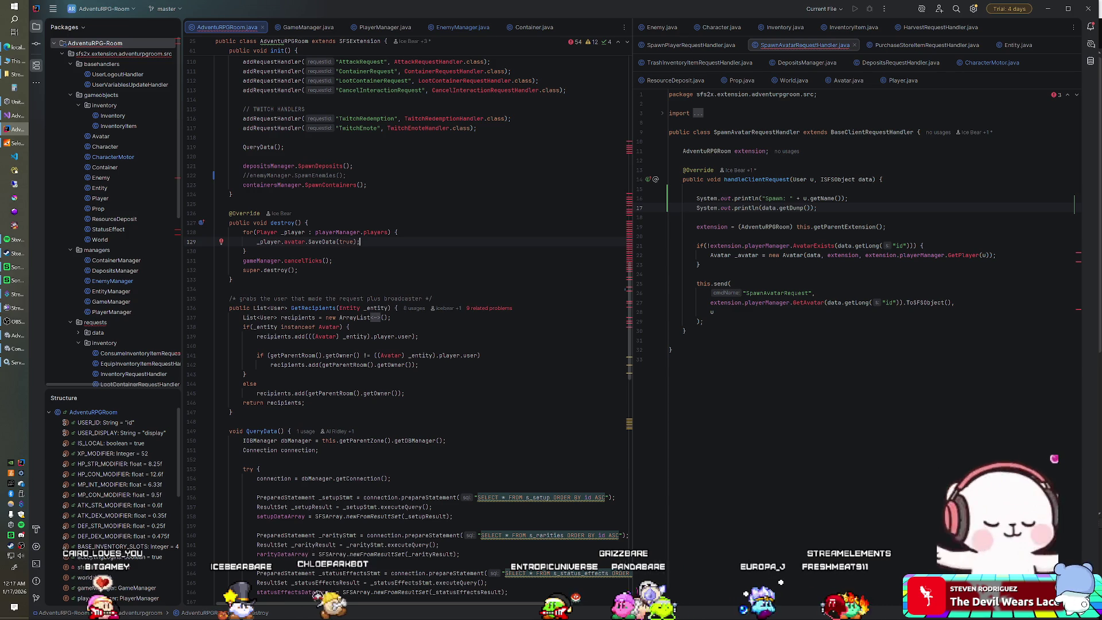
left_click(18, 143)
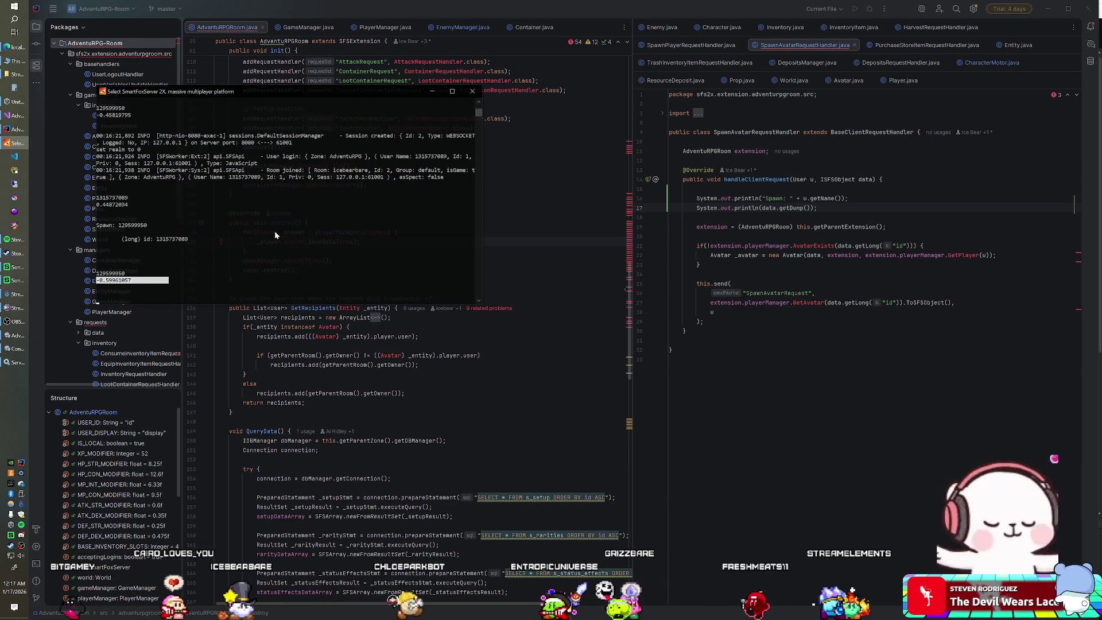
left_click_drag(231, 239, 122, 240)
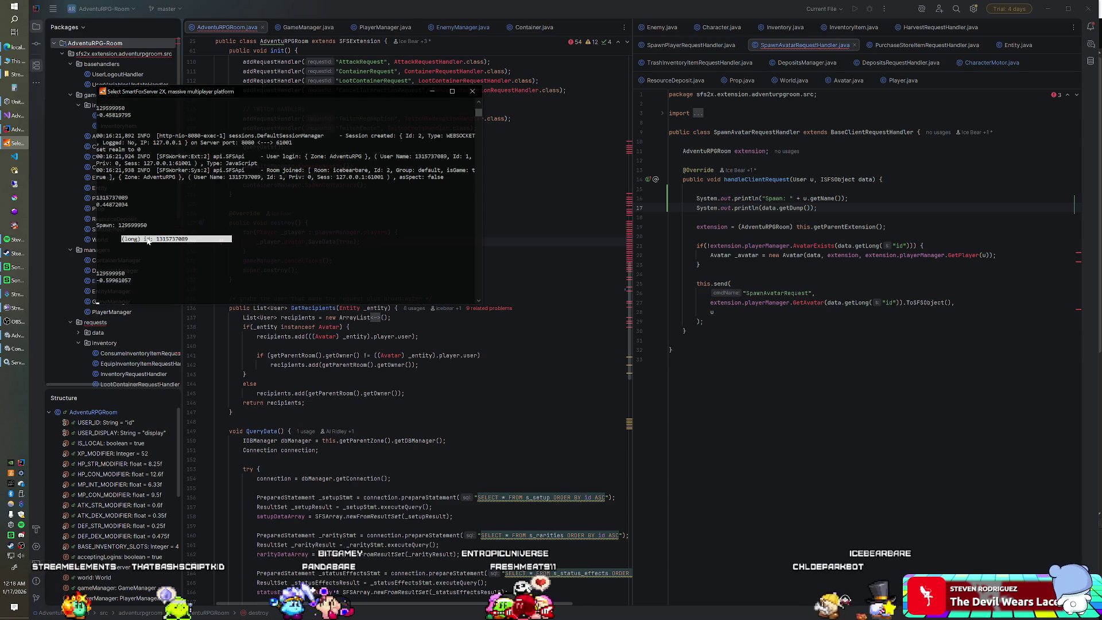
left_click(699, 265)
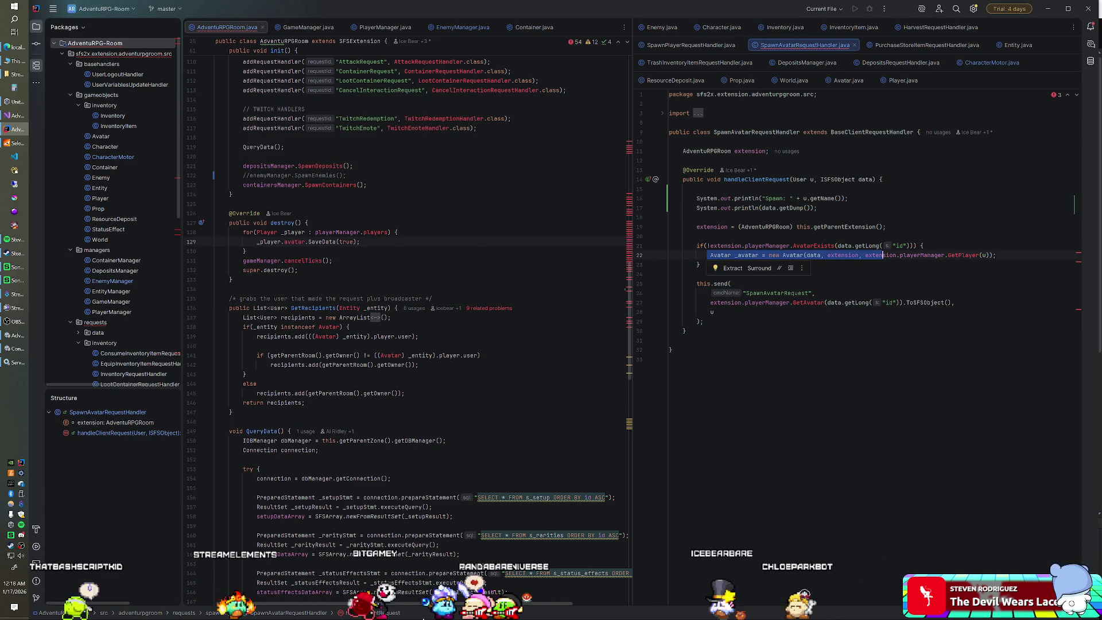
Trace playerManager usages and the new Avatar(...) call on line 22, then move to Streamer.bot.
left_click(924, 255)
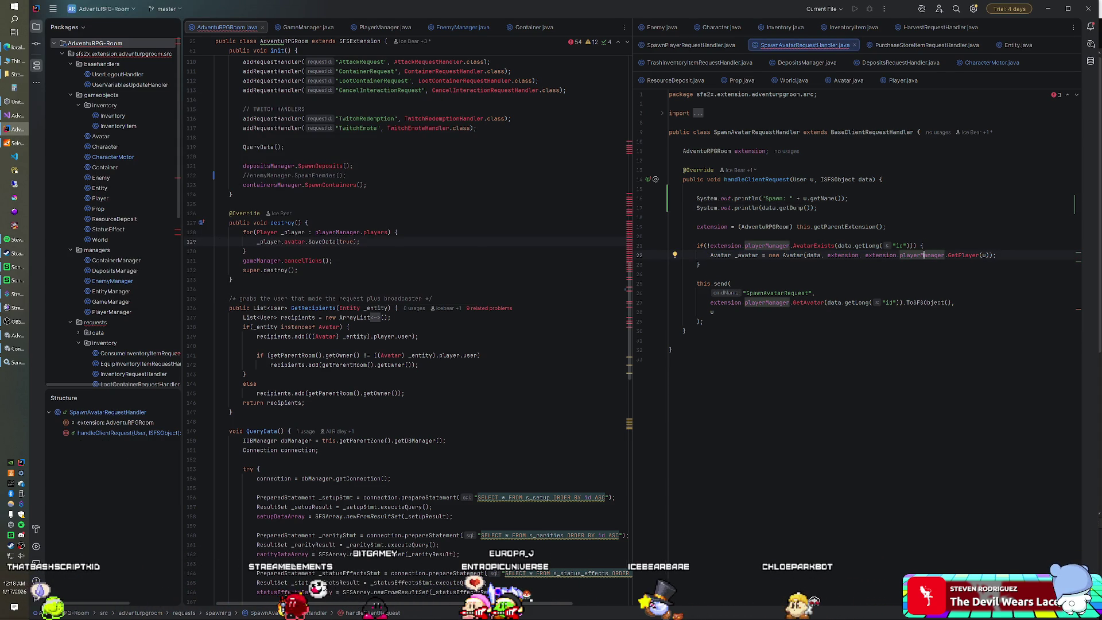
left_click_drag(713, 133, 731, 132)
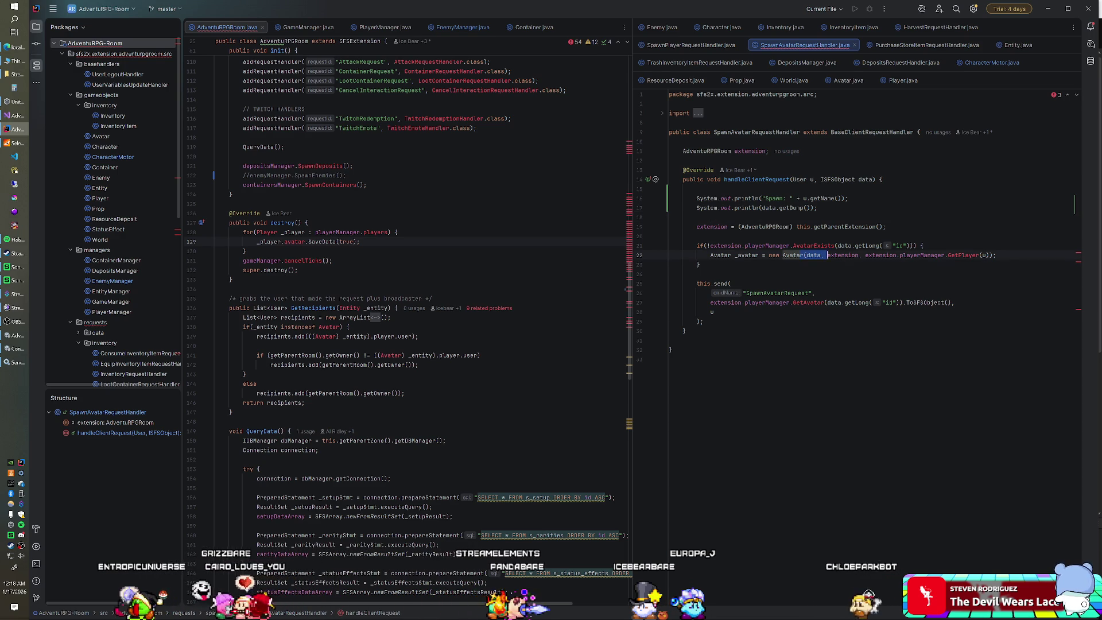
left_click_drag(797, 255, 996, 255)
left_click(997, 255)
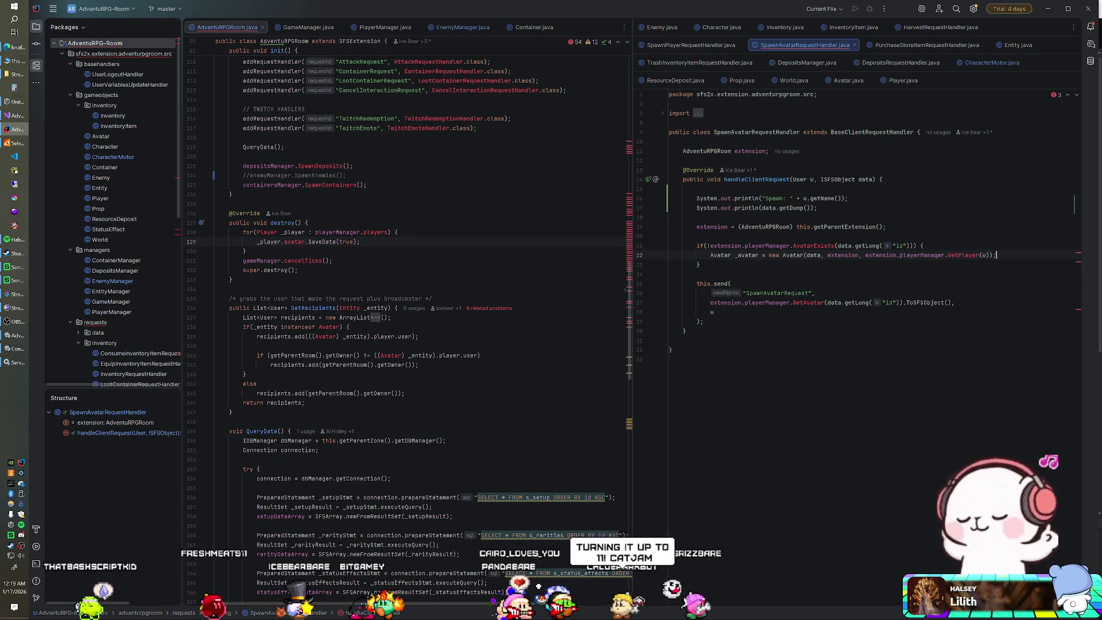
left_click(15, 303)
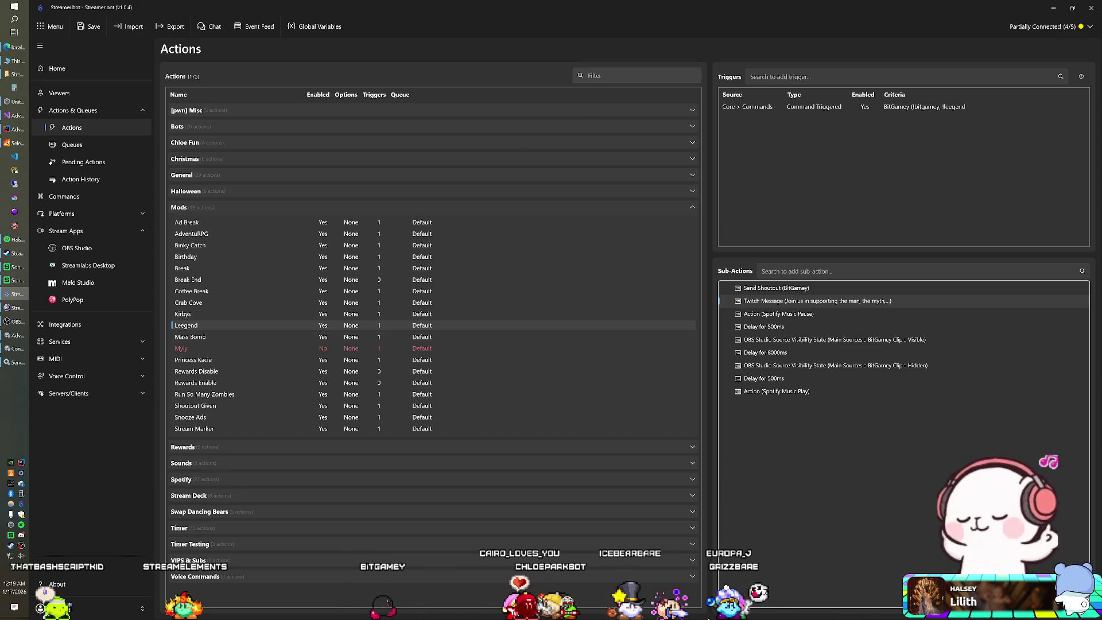
Filter Streamer.bot actions by 'to' and open the To 11 Command action under VIPS & Subs.
left_click(625, 75)
type("to")
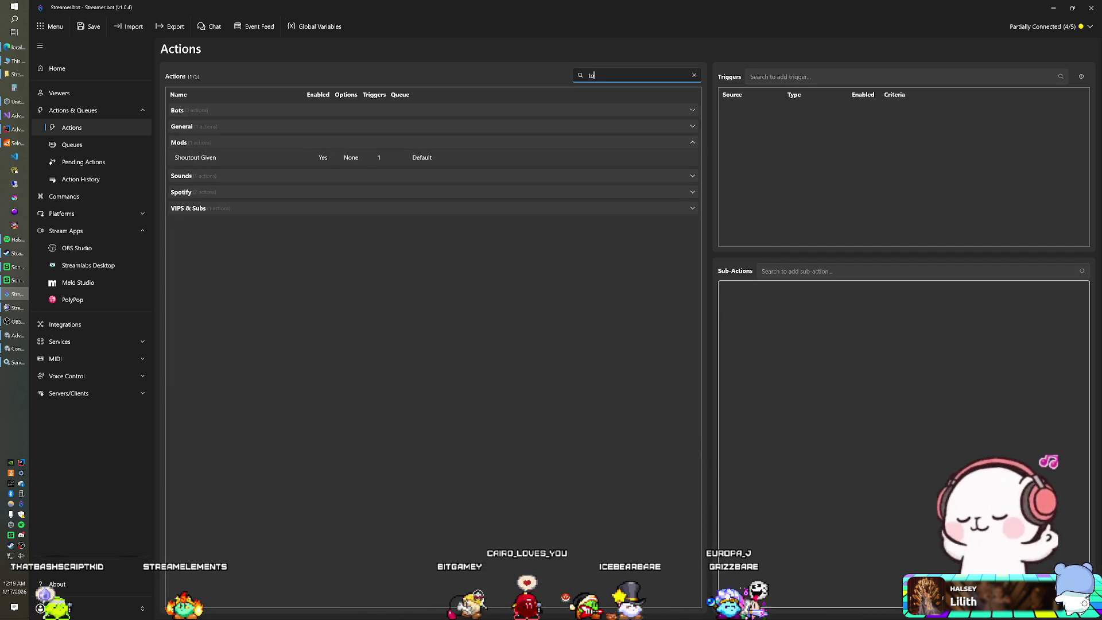
left_click(225, 174)
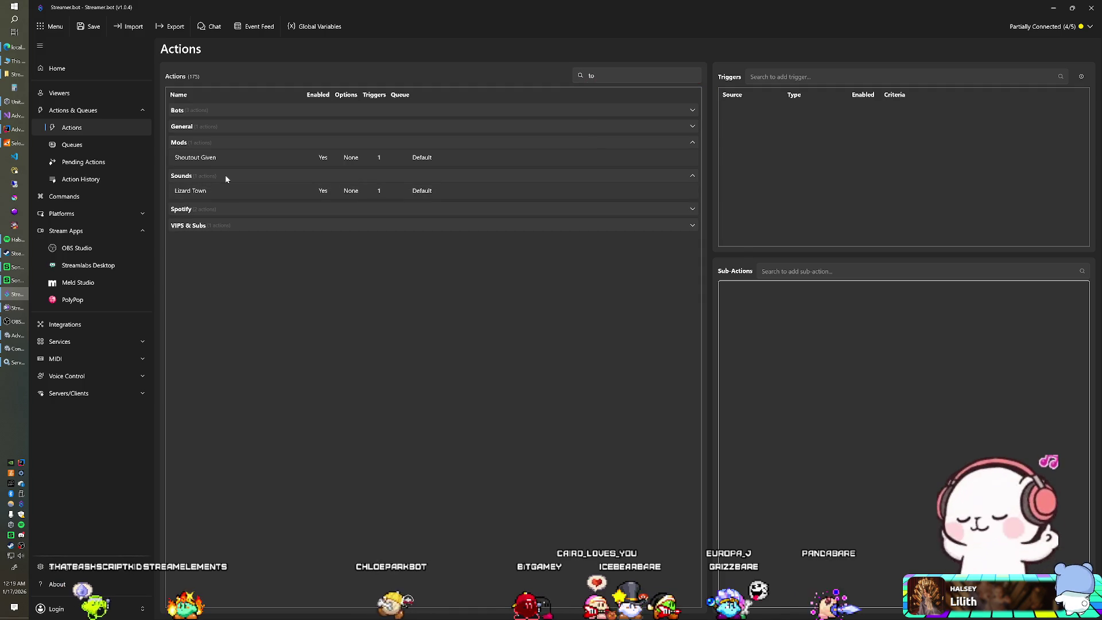
left_click(213, 208)
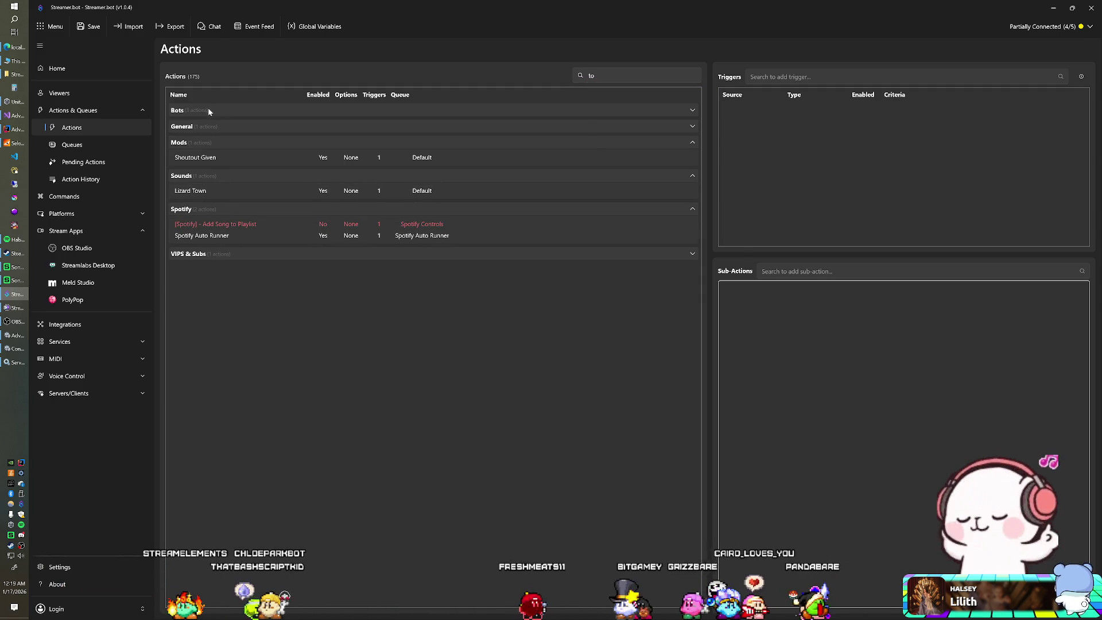
left_click(209, 255)
left_click(257, 269)
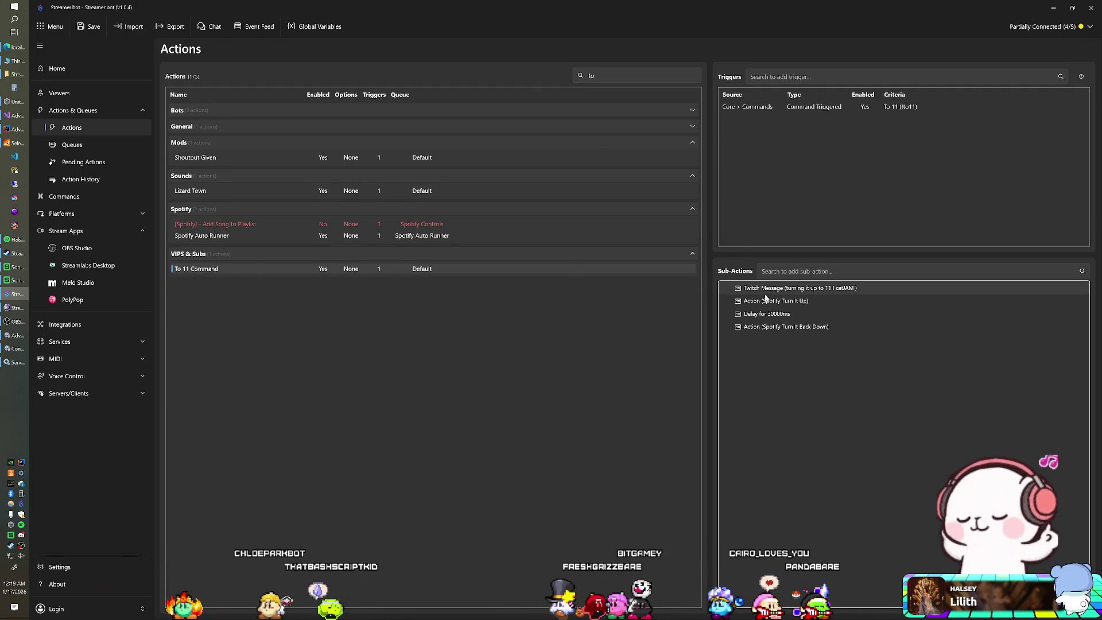
Delete the Twitch Message sub-action from To 11 Command, then return to the running game.
right_click(812, 288)
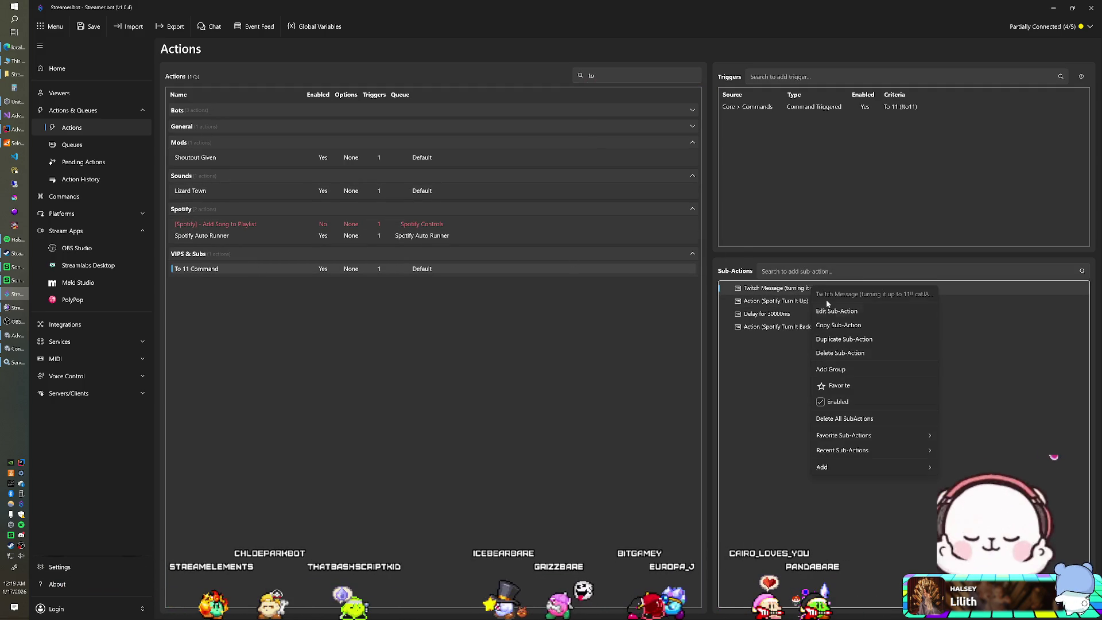
left_click(836, 355)
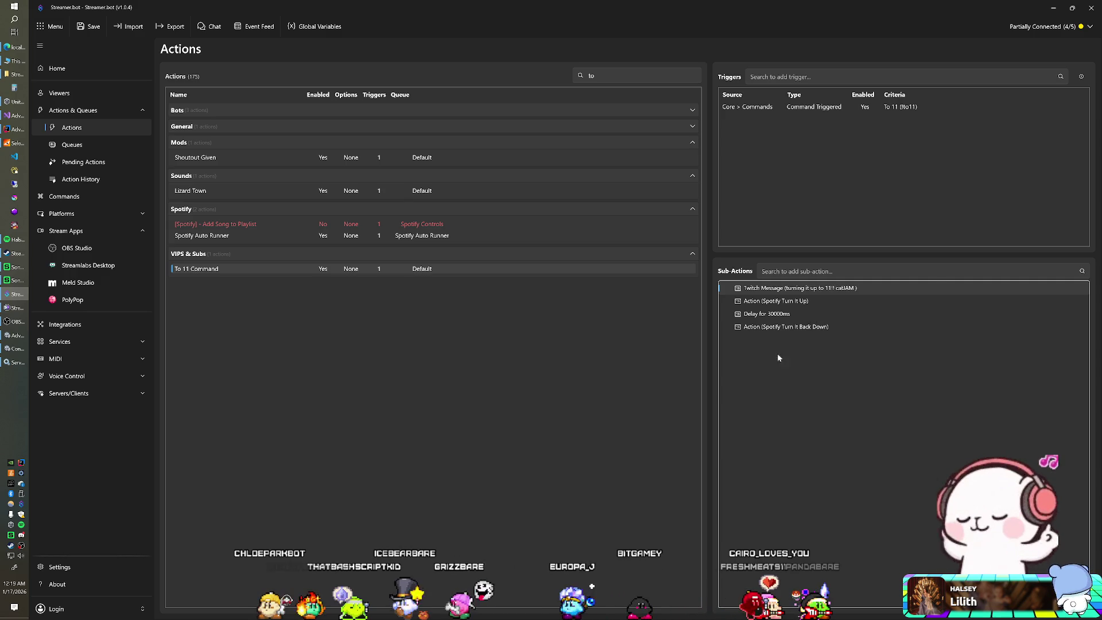
left_click(587, 339)
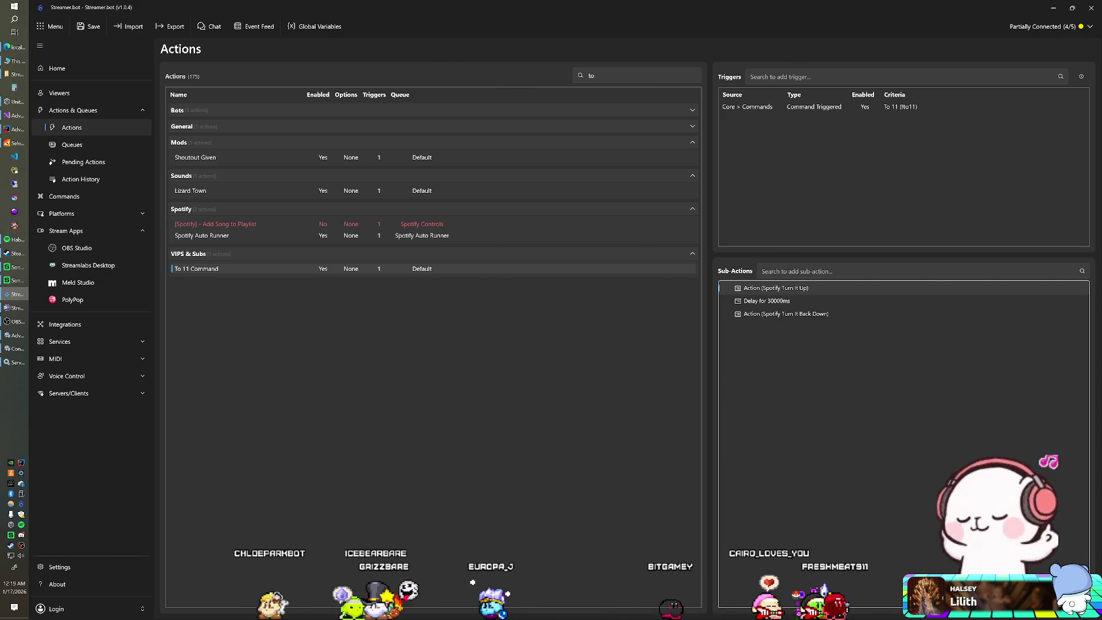
key("alt+Tab")
key("alt+Tab")
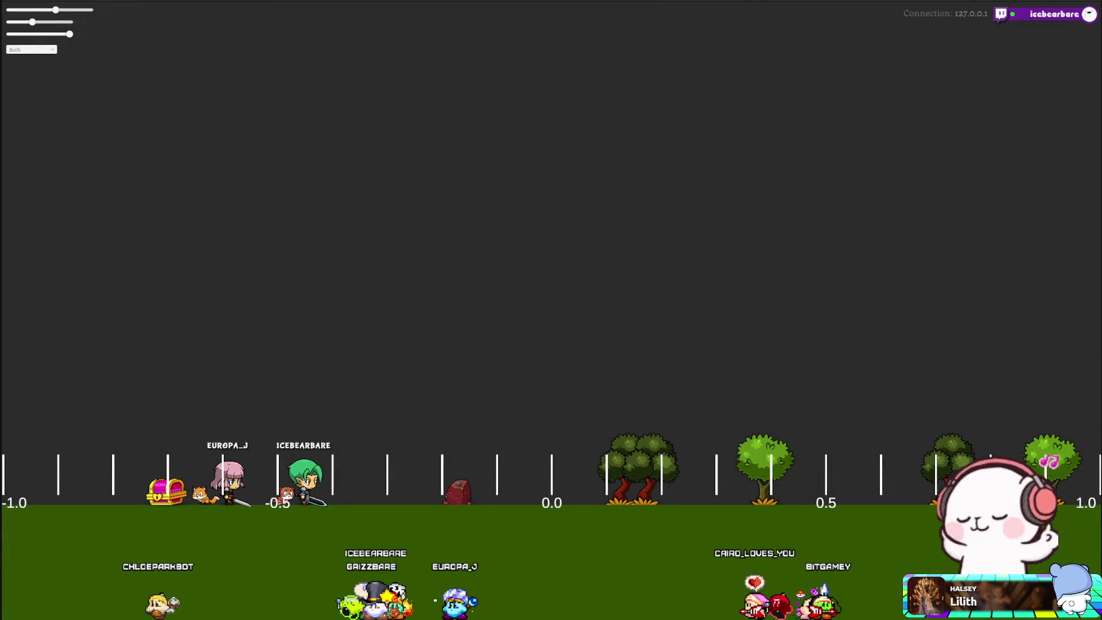
Bring the SmartFoxServer console up over Unity, showing the spawn dump and position -0.59961057.
key("alt+Tab")
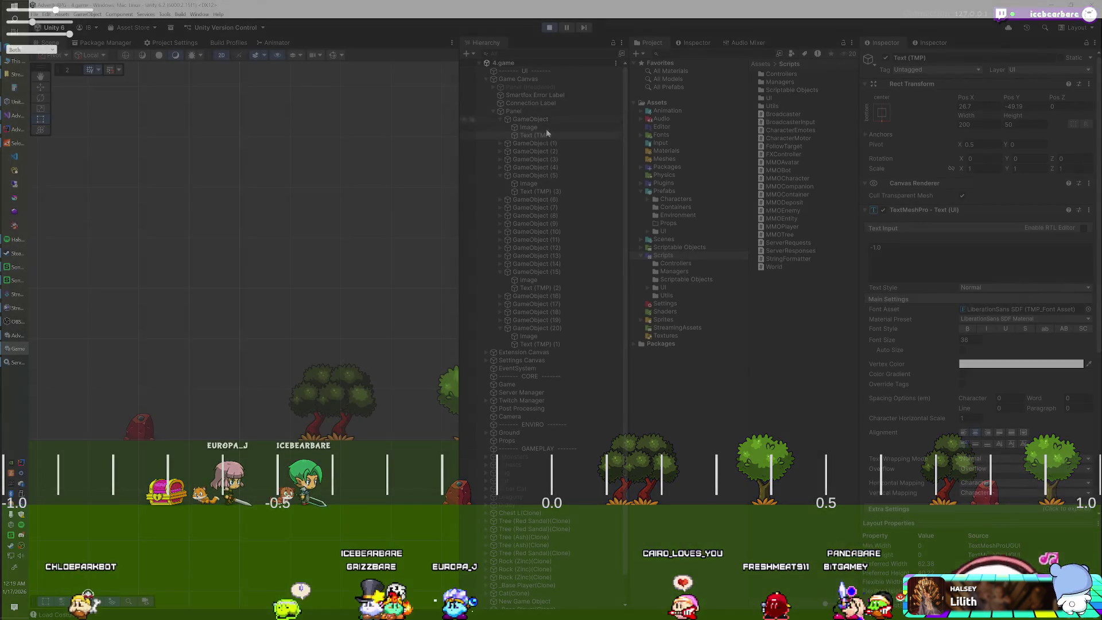
left_click(18, 144)
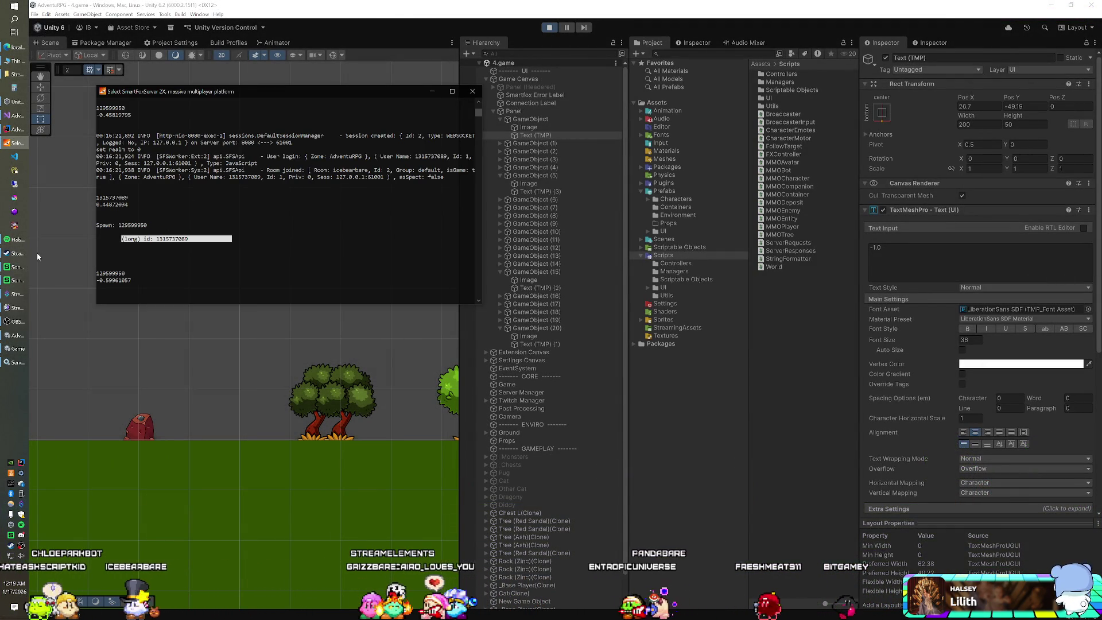
left_click(10, 243)
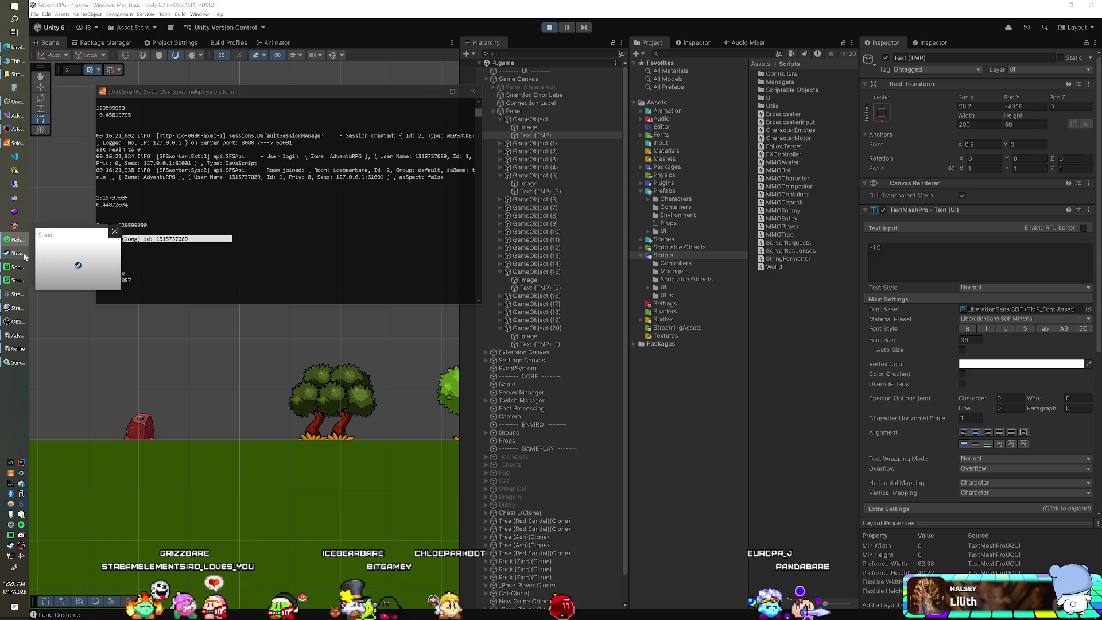
mouse_move(8, 295)
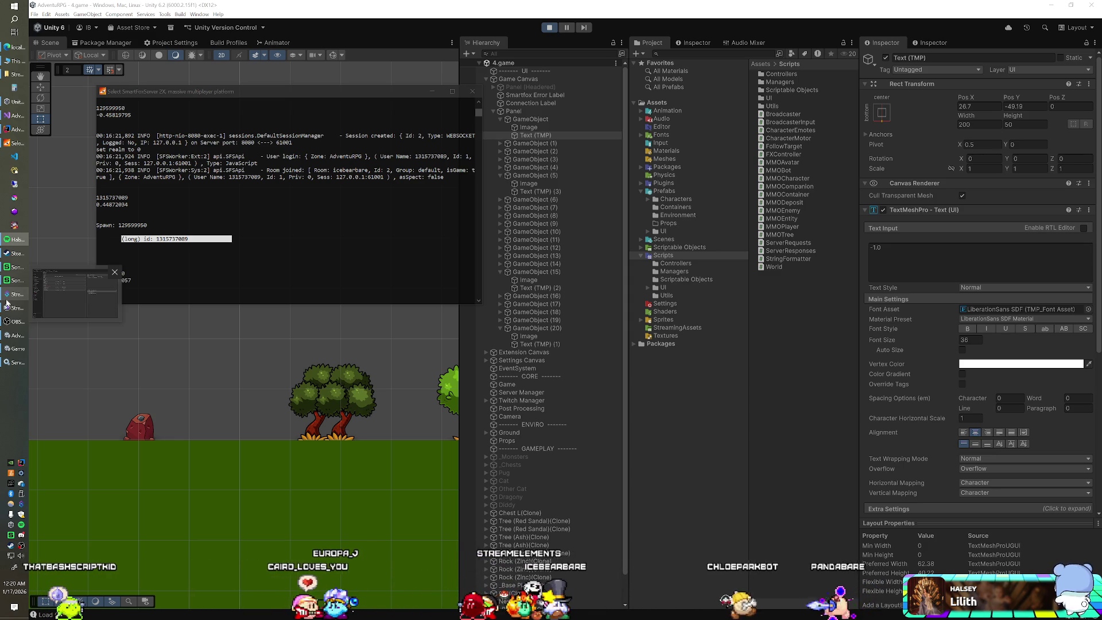
left_click(480, 32)
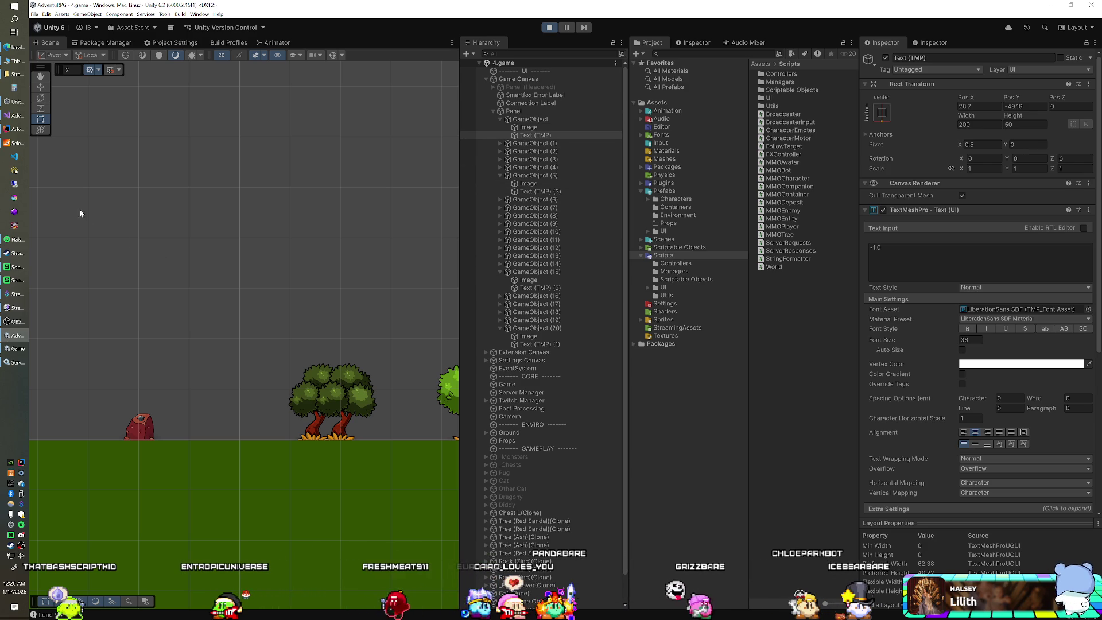
left_click(16, 143)
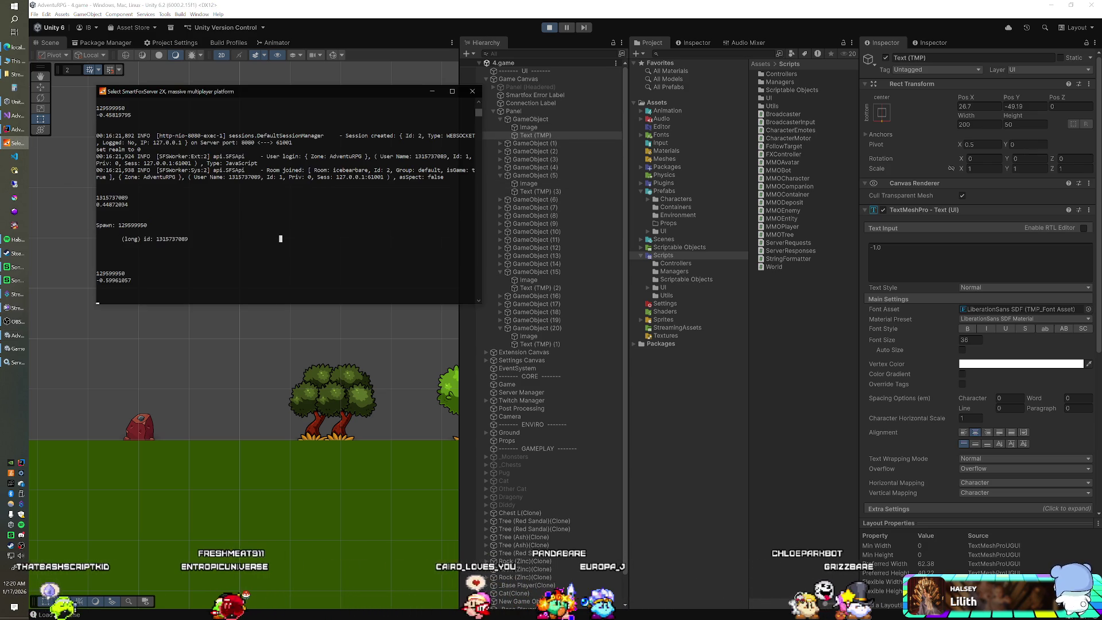
key("alt+Tab")
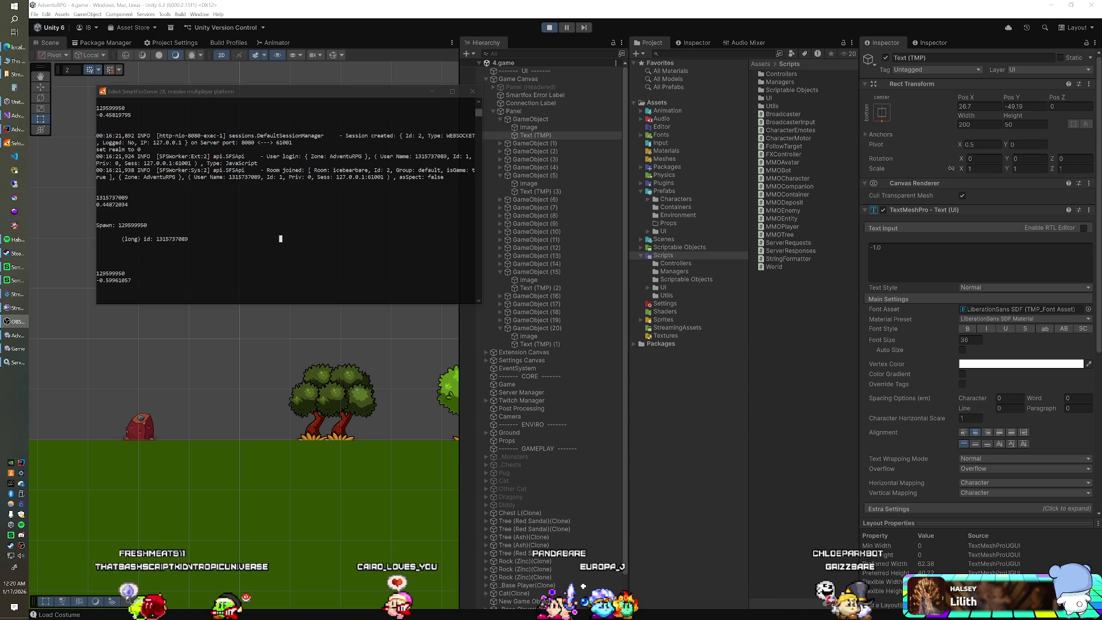
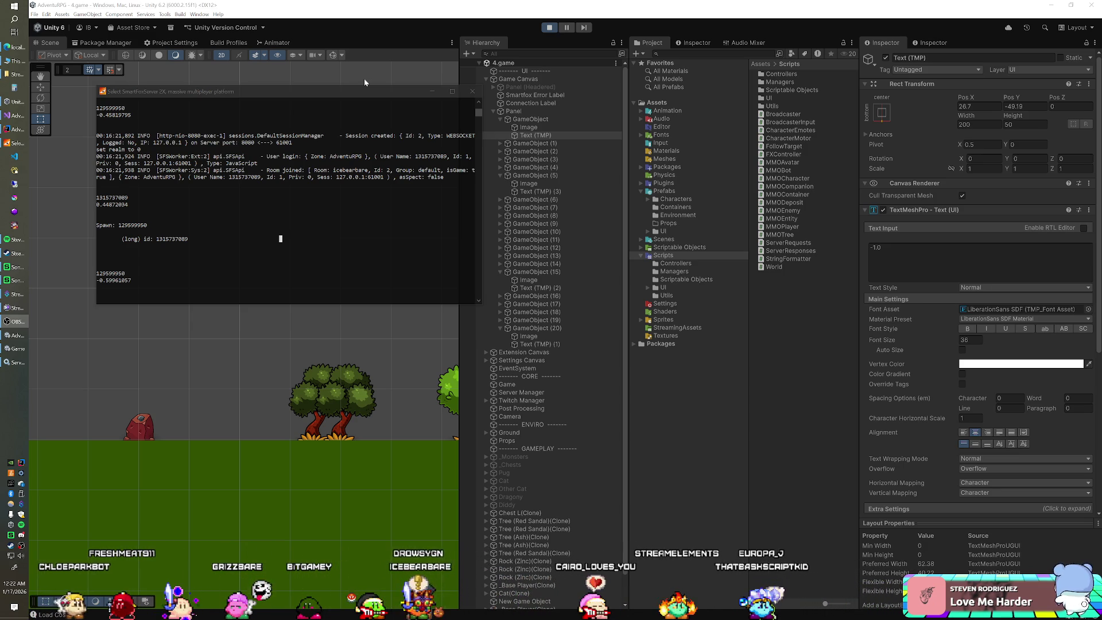
Select and copy the spawn output lines in the SmartFoxServer 2X console.
left_click(179, 289)
left_click_drag(109, 232, 163, 280)
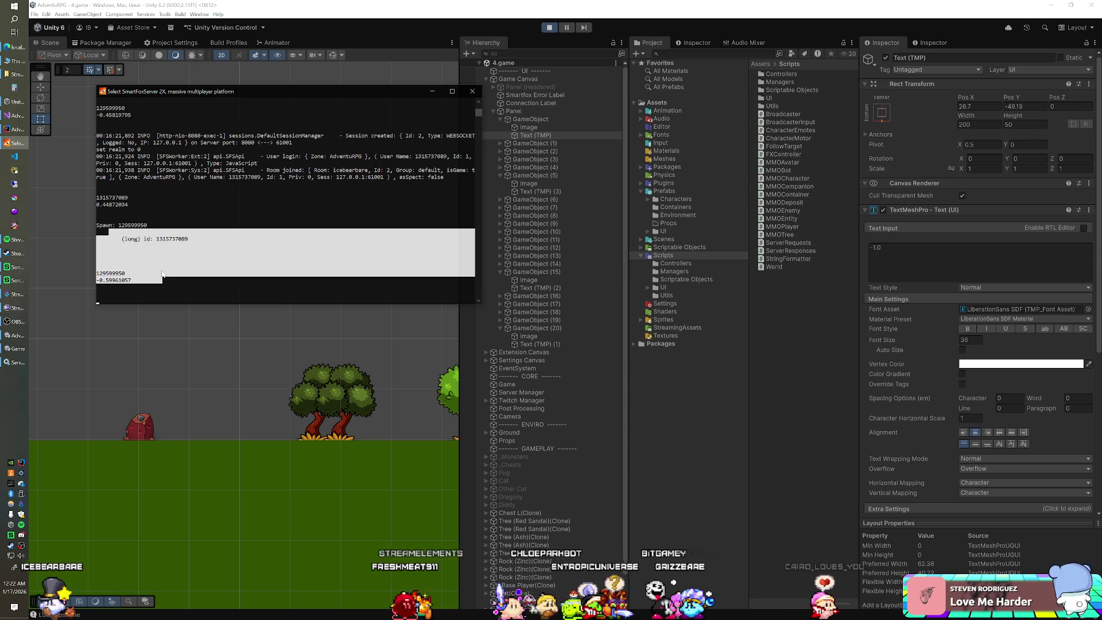
right_click(163, 136)
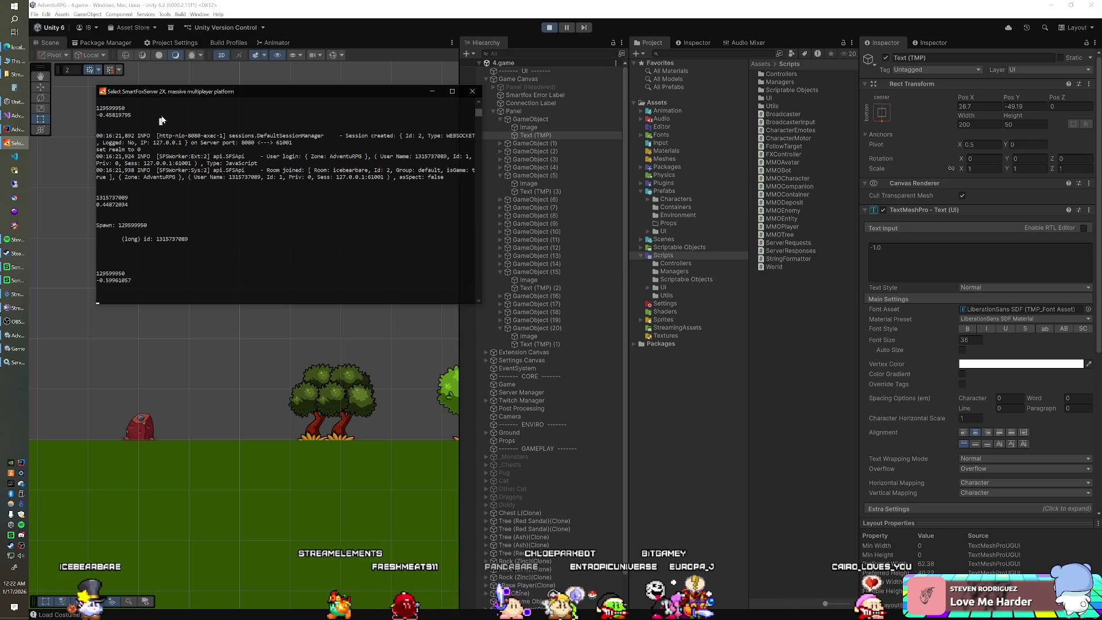
left_click_drag(168, 280, 474, 287)
left_click(152, 282)
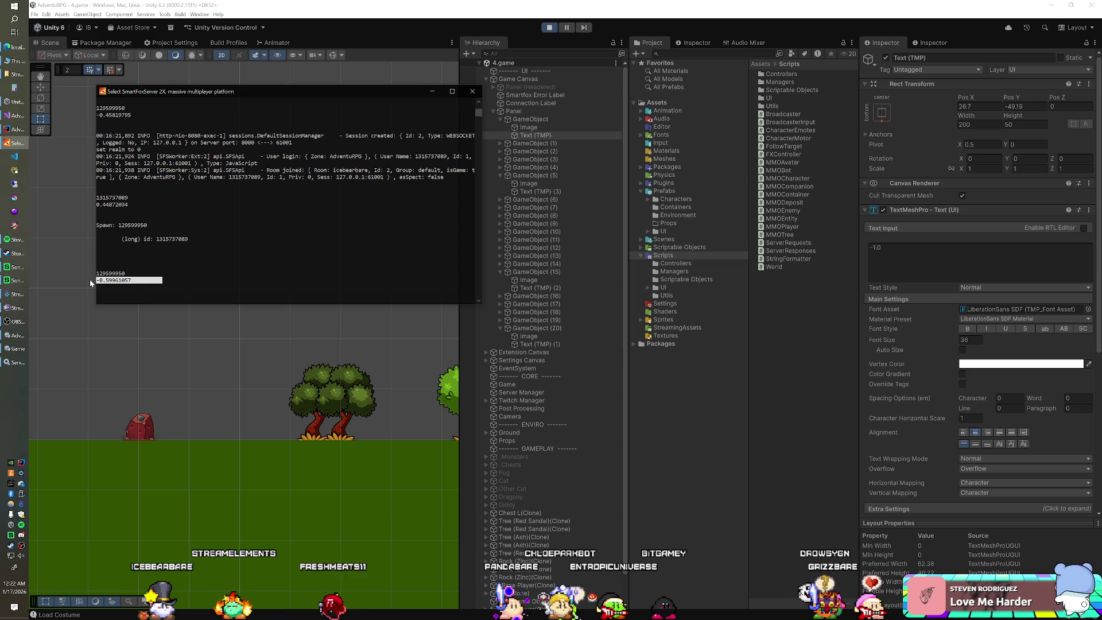
Copy the logged user id from the spawn output, then return to IntelliJ.
mouse_move(153, 273)
left_mouse_down()
mouse_move(184, 276)
mouse_move(106, 281)
left_mouse_up()
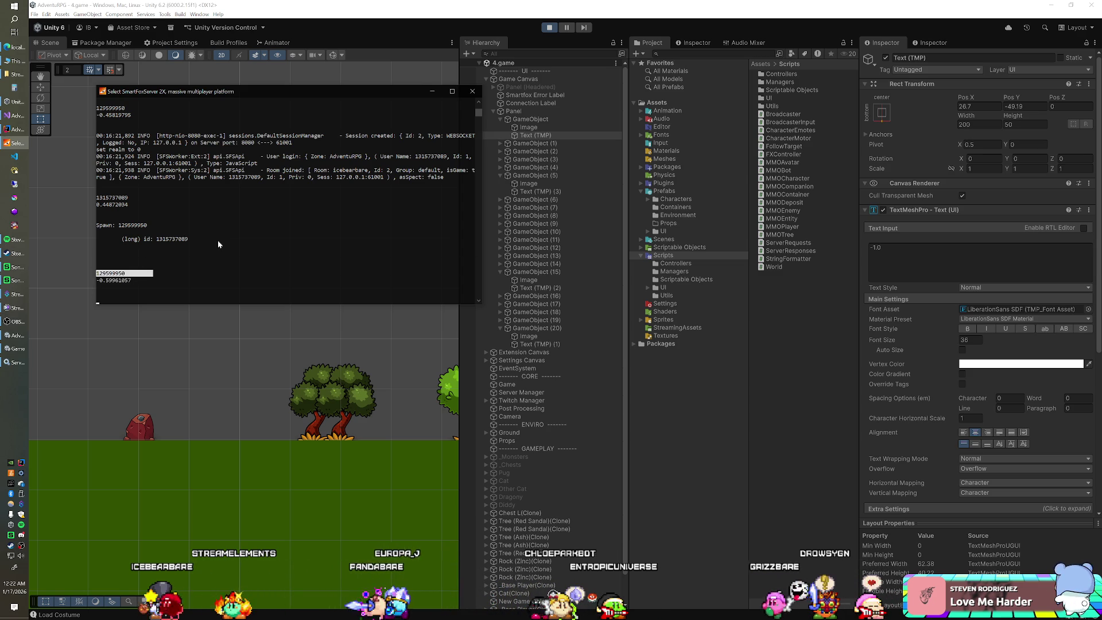
left_click_drag(218, 240, 153, 239)
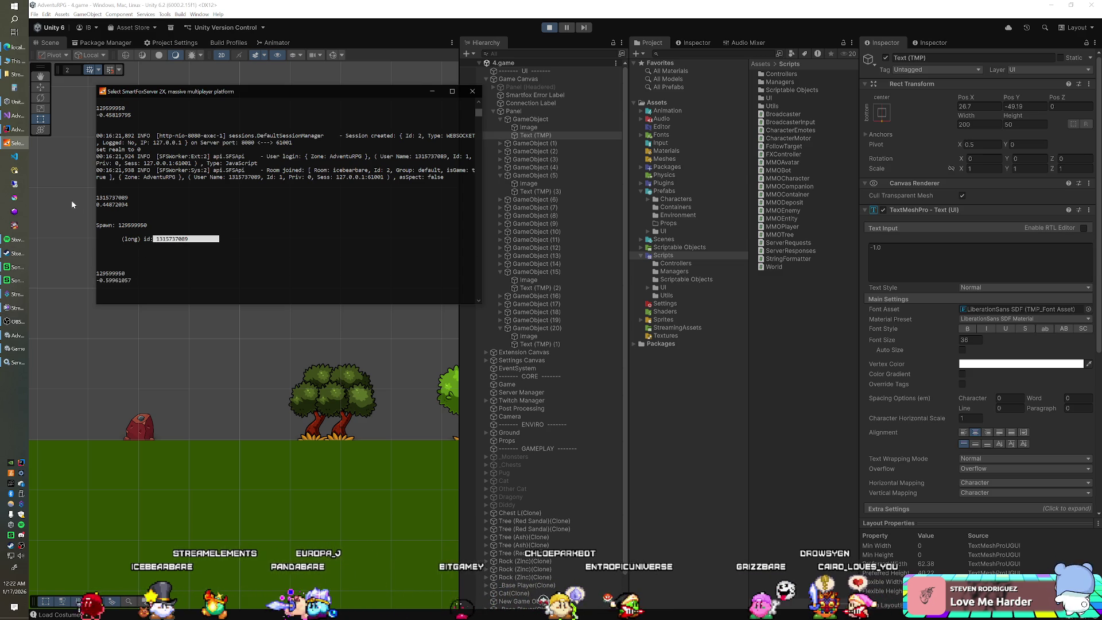
key("ctrl+c")
left_click_drag(147, 274, 96, 274)
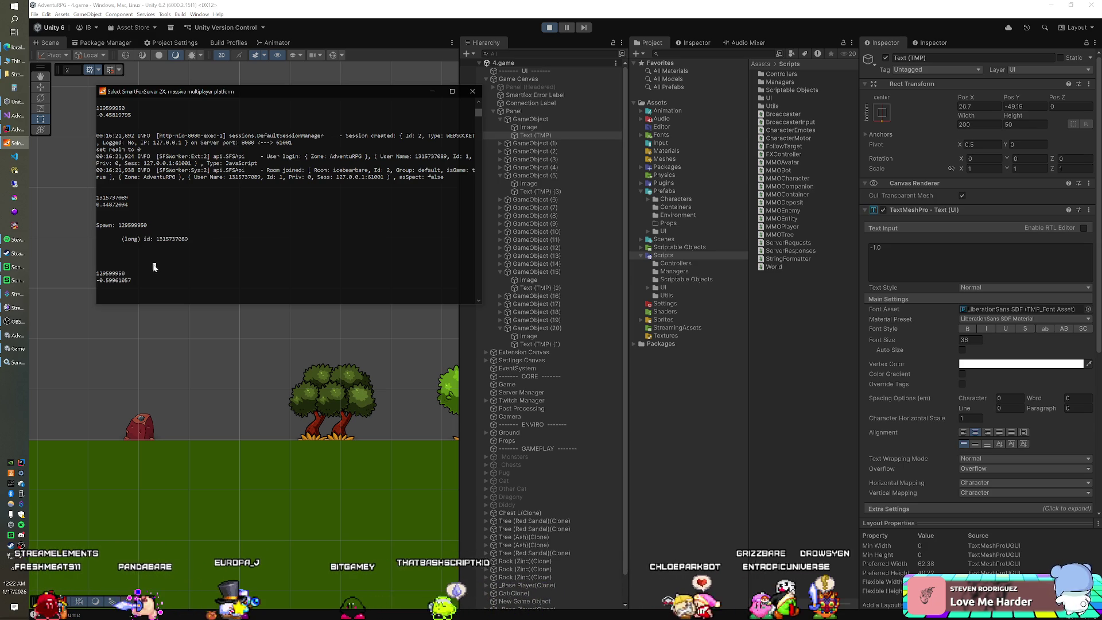
left_click_drag(155, 280, 81, 281)
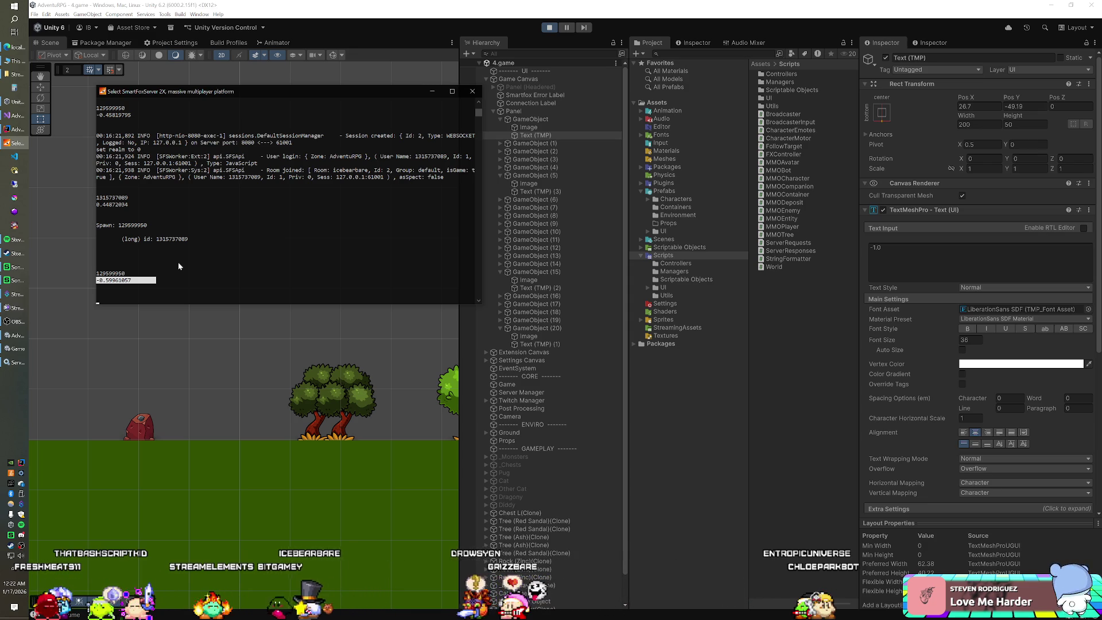
left_click(21, 131)
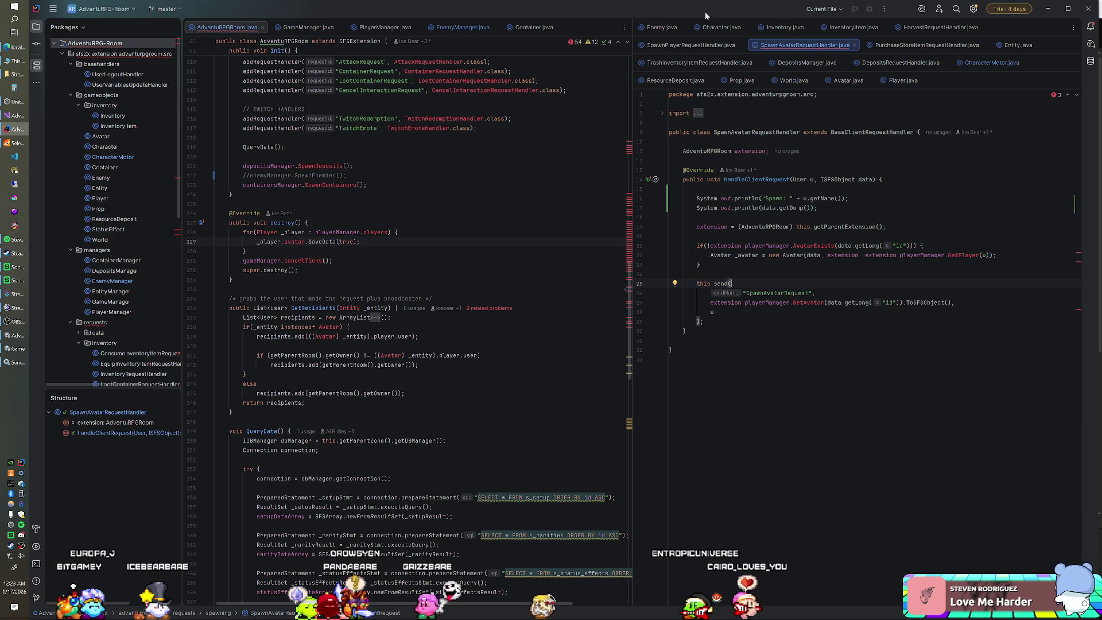
left_click(844, 81)
scroll(856, 345, "down", 10)
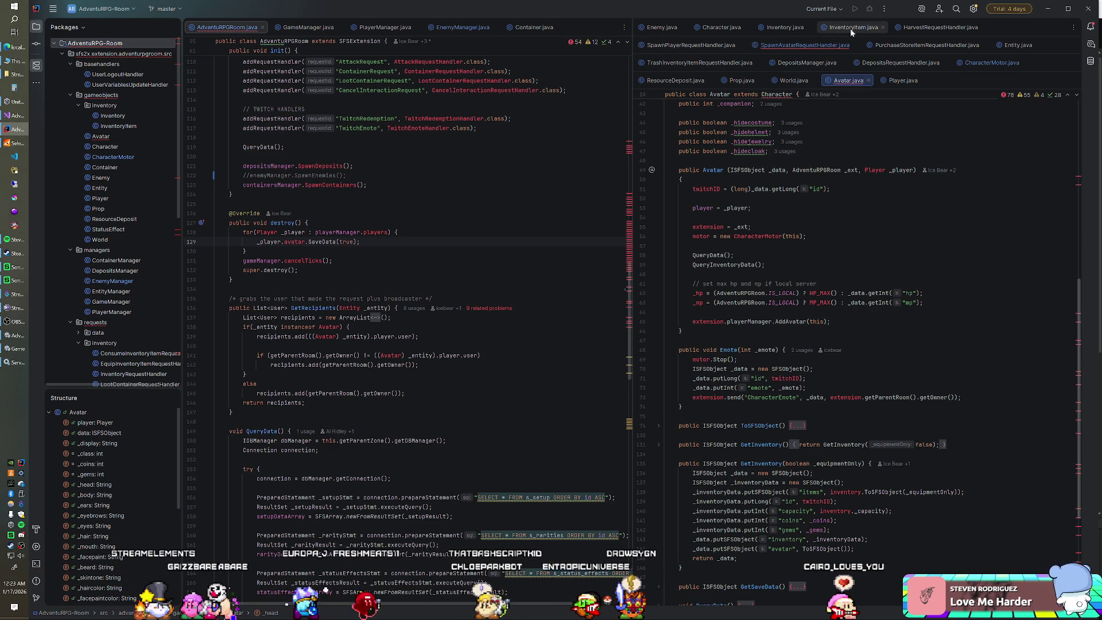
left_click(781, 46)
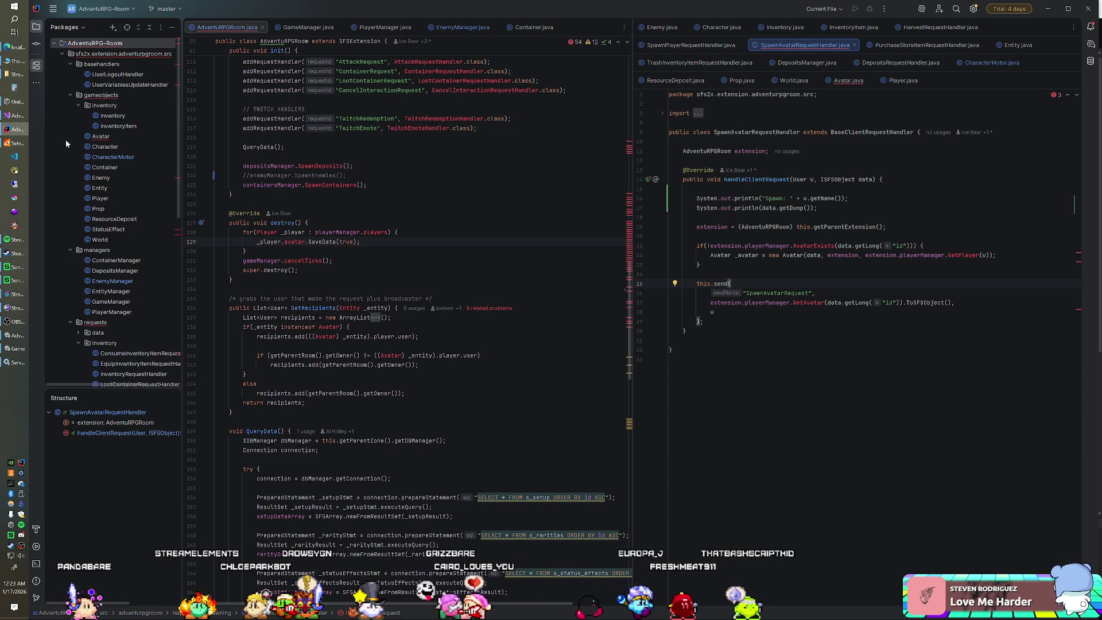
left_click(12, 144)
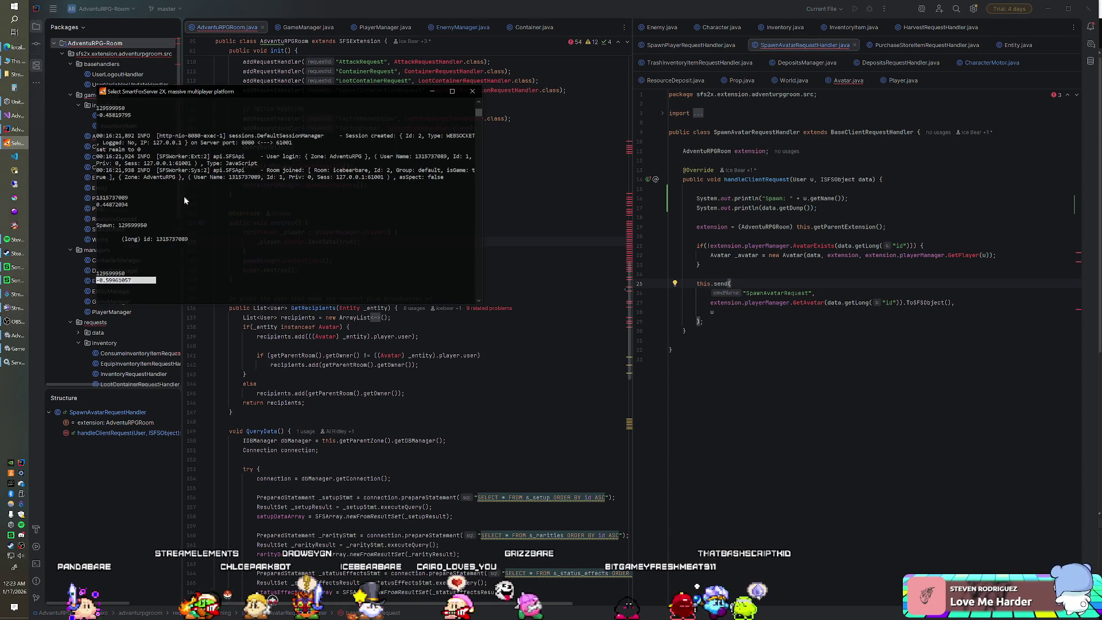
right_click(170, 225)
left_click_drag(179, 227, 100, 229)
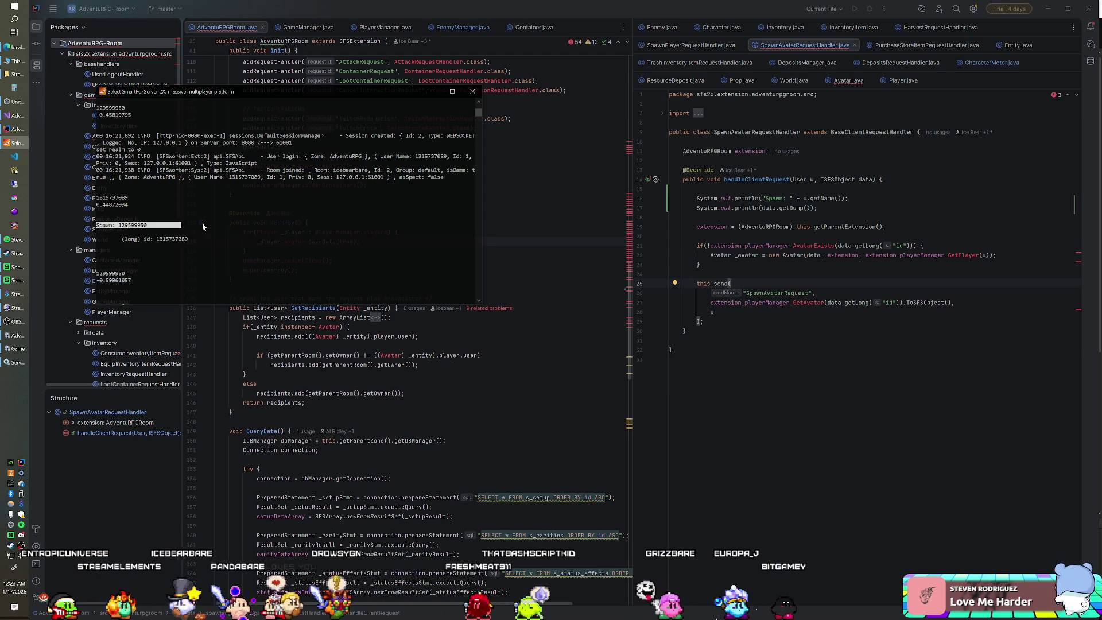
left_click(499, 156)
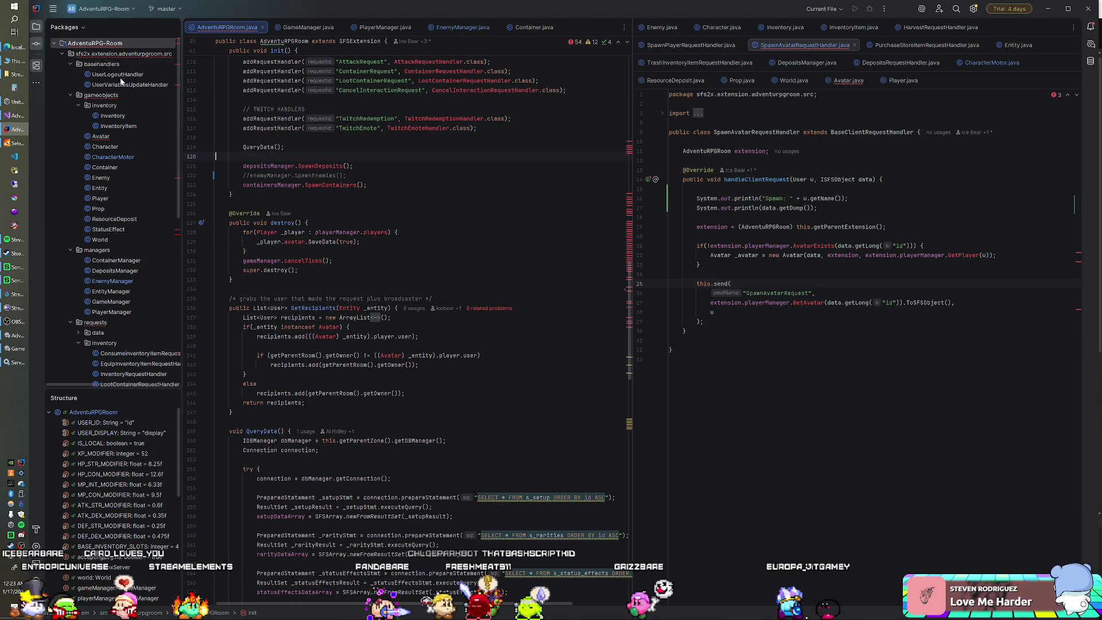
Commit all 10 changed files as v0.8.51, push them, and highlight the GetPlayer(u) call.
key("ctrl+k")
left_click(64, 58)
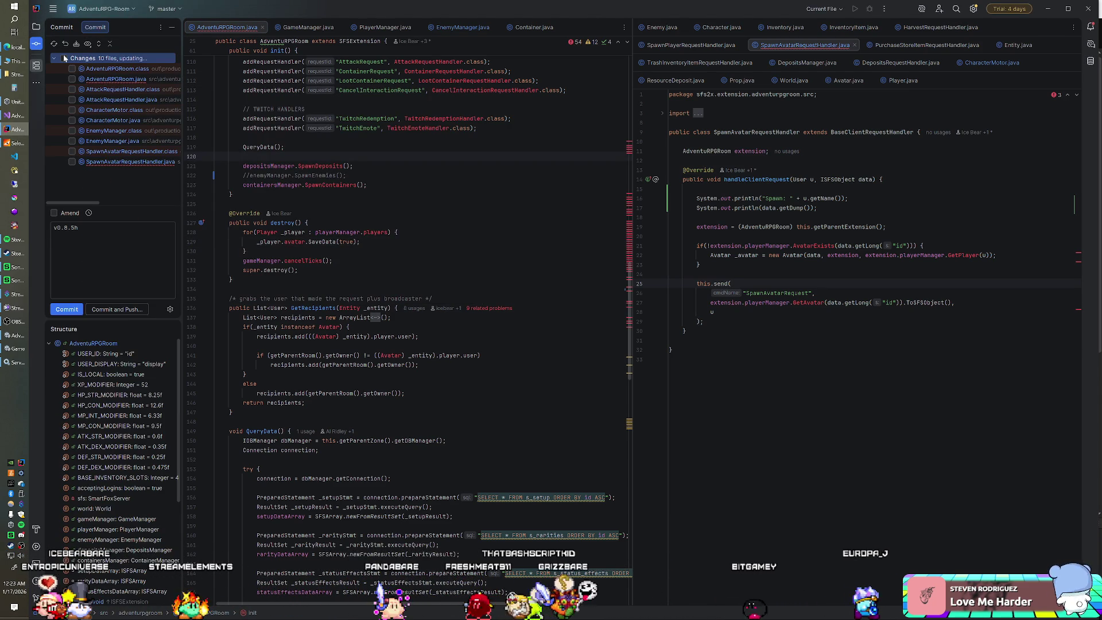
left_click(109, 235)
key("BackSpace")
type("1")
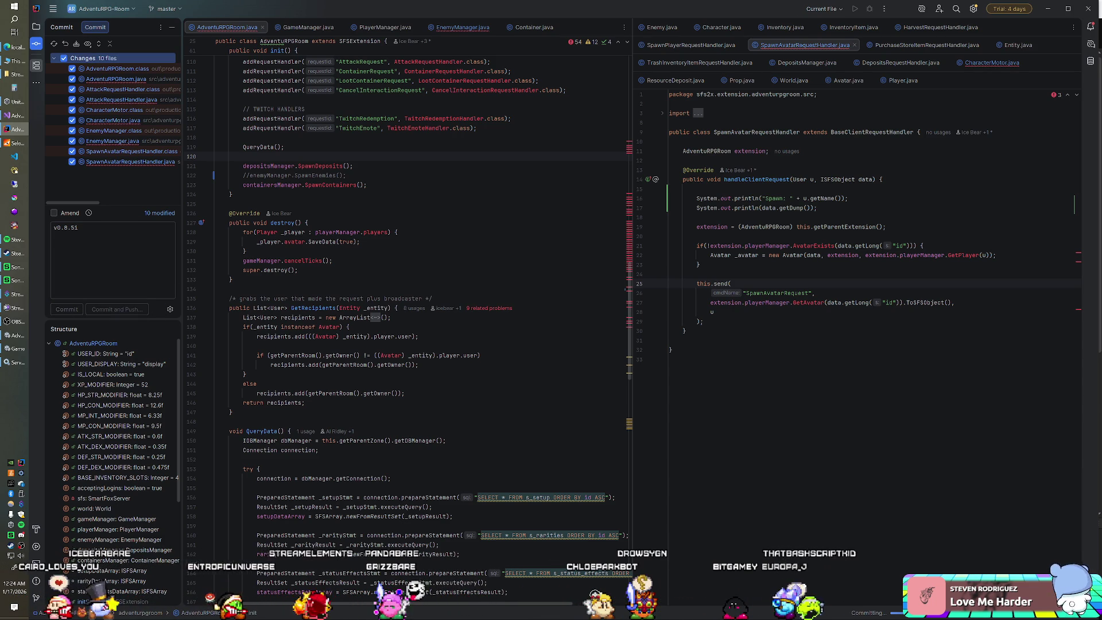
key("Return")
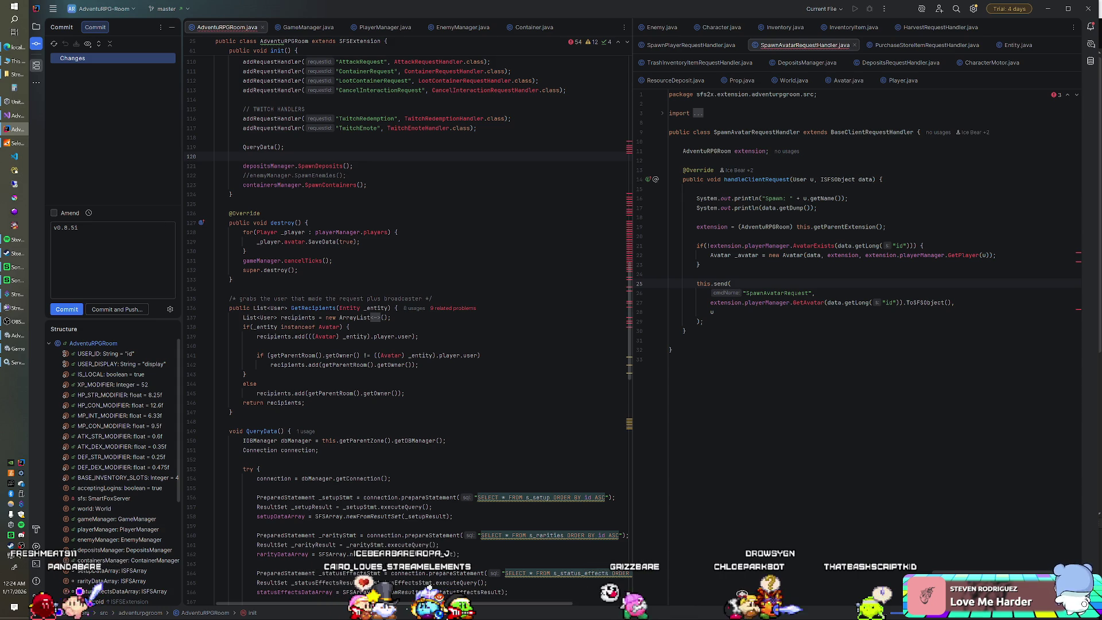
left_click_drag(866, 255, 990, 255)
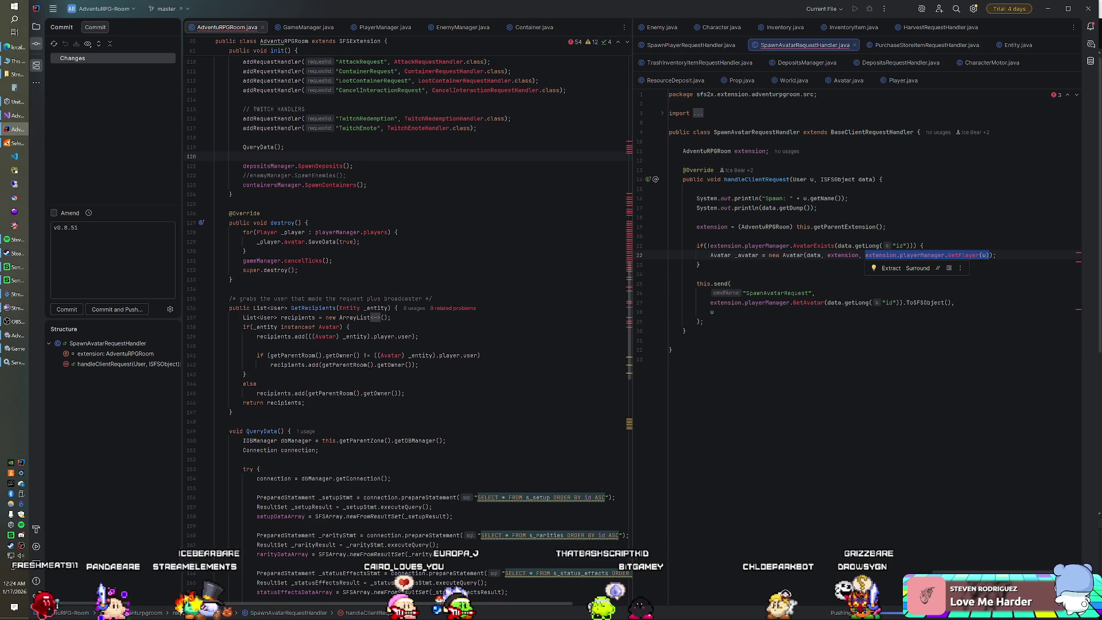
left_click_drag(697, 198, 849, 198)
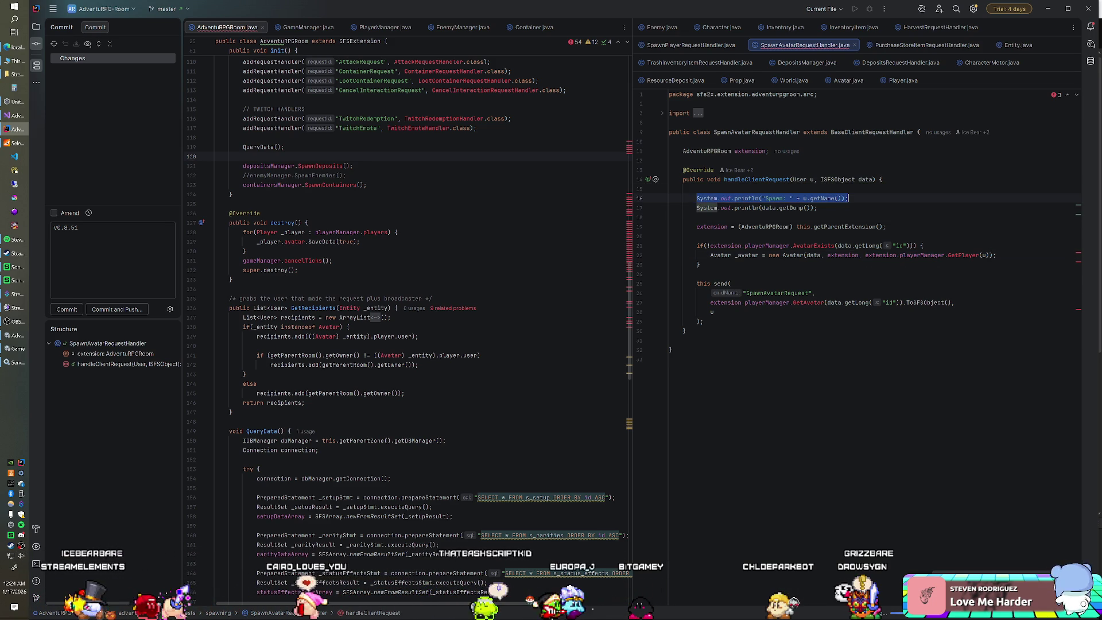
Compare the console's logged Spawn line and user id with the GetPlayer(u) call on line 22.
left_click(13, 143)
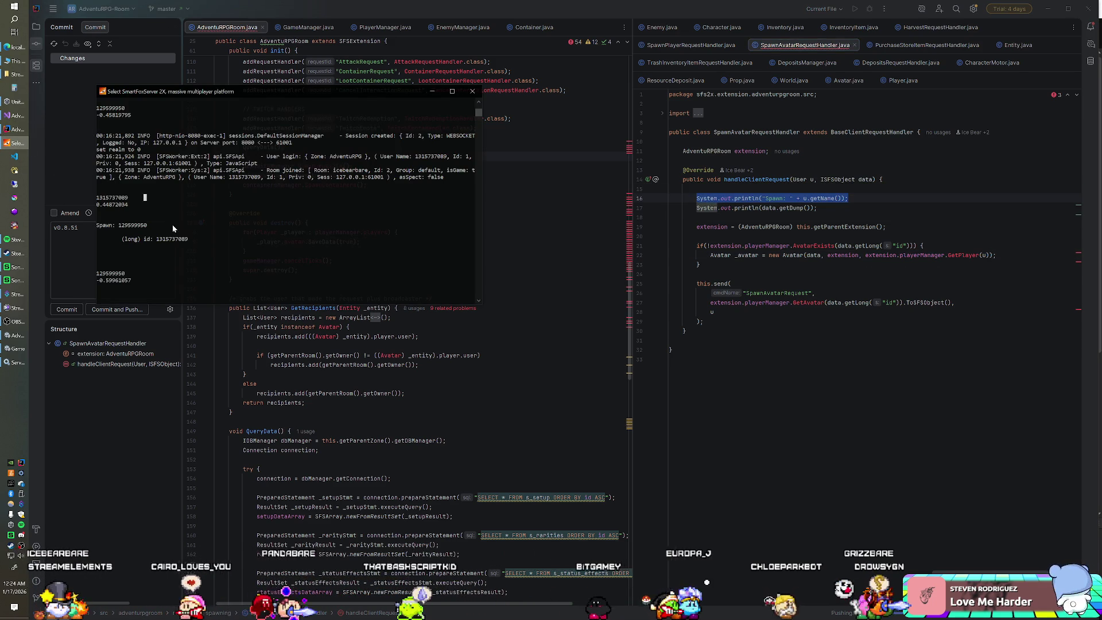
left_click_drag(167, 225, 83, 226)
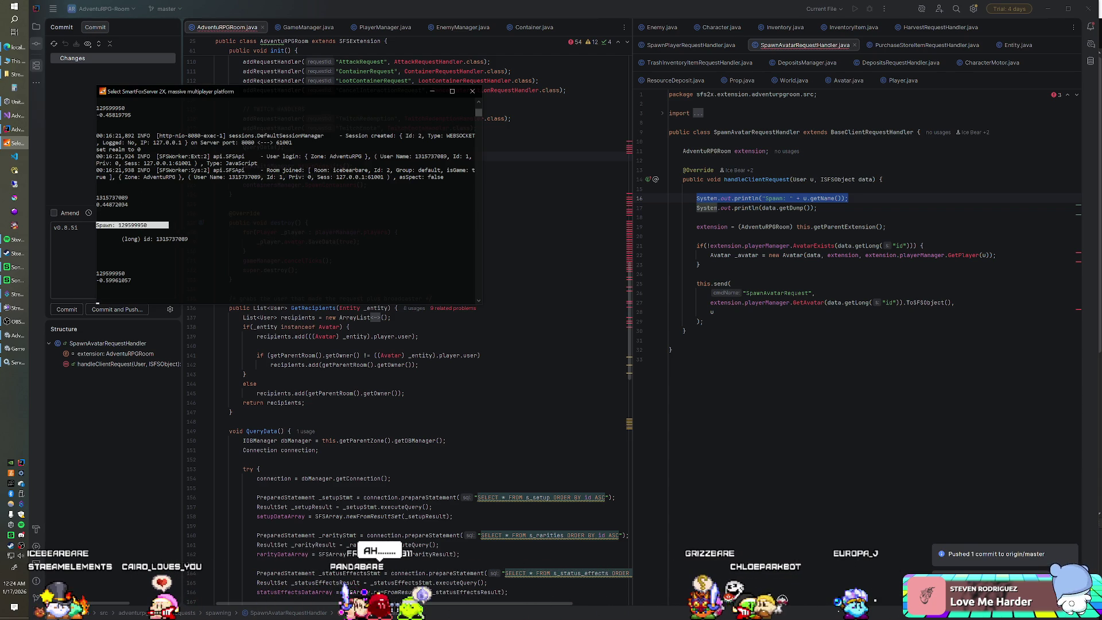
left_click(883, 255)
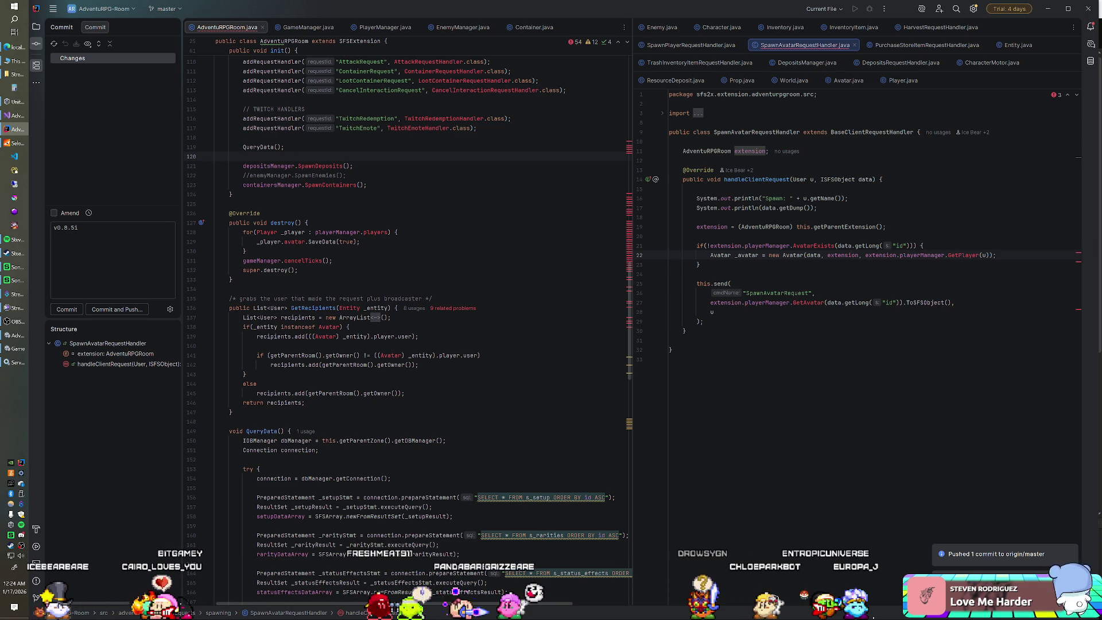
left_click(15, 143)
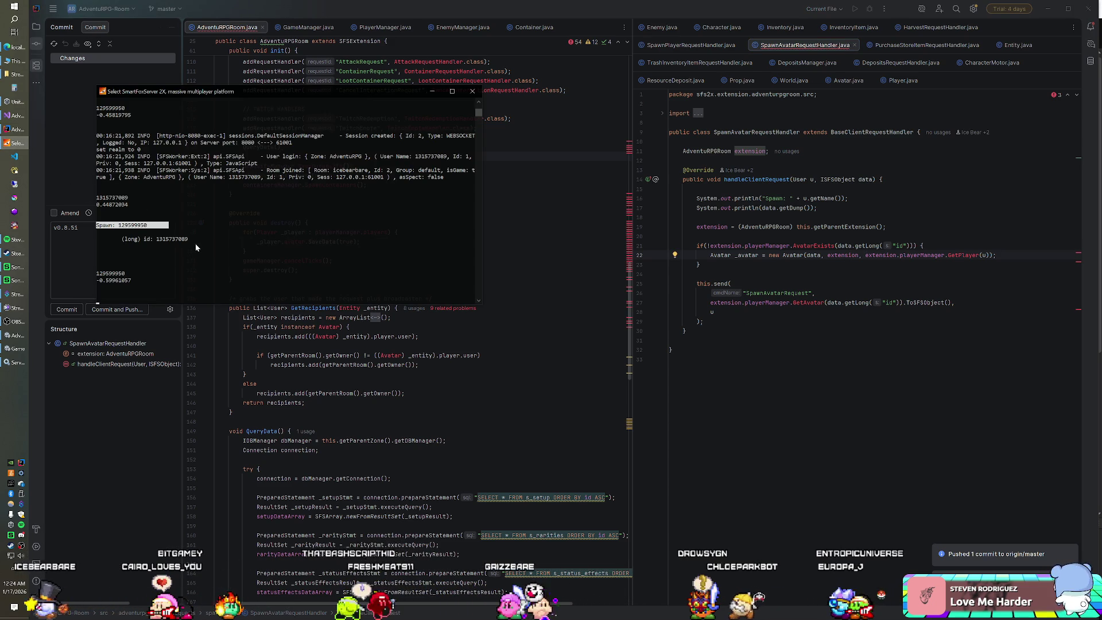
left_click_drag(206, 239, 160, 240)
left_click_drag(866, 255, 991, 255)
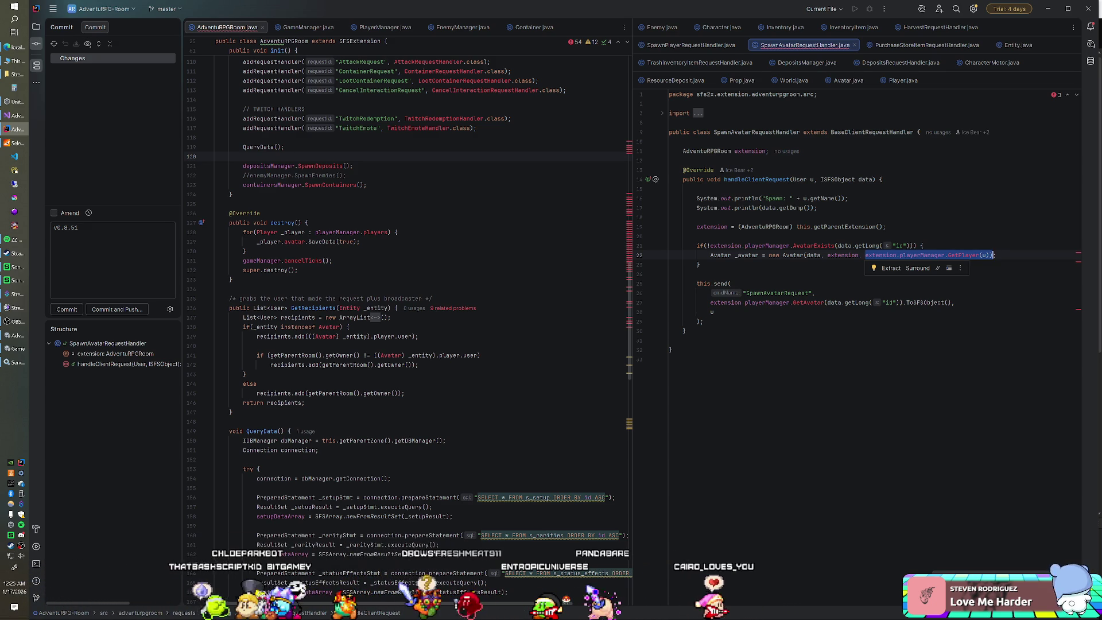
left_click(923, 246)
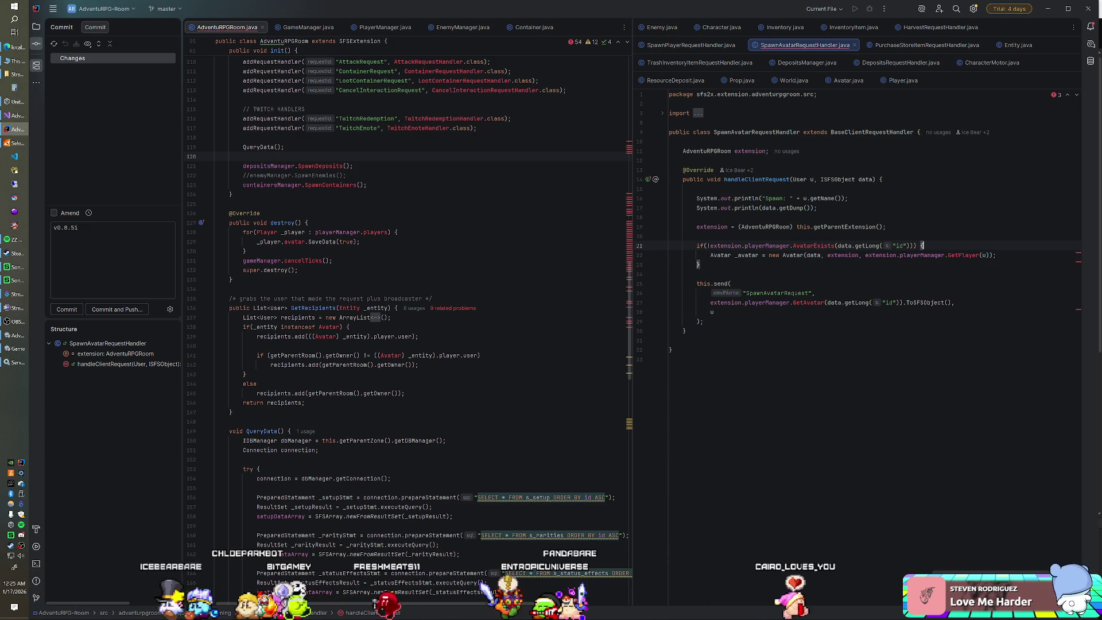
Start a new line declaring User _viewer = extension.playerManager.GetPlayerById, then view PlayerManager.java.
key("Return")
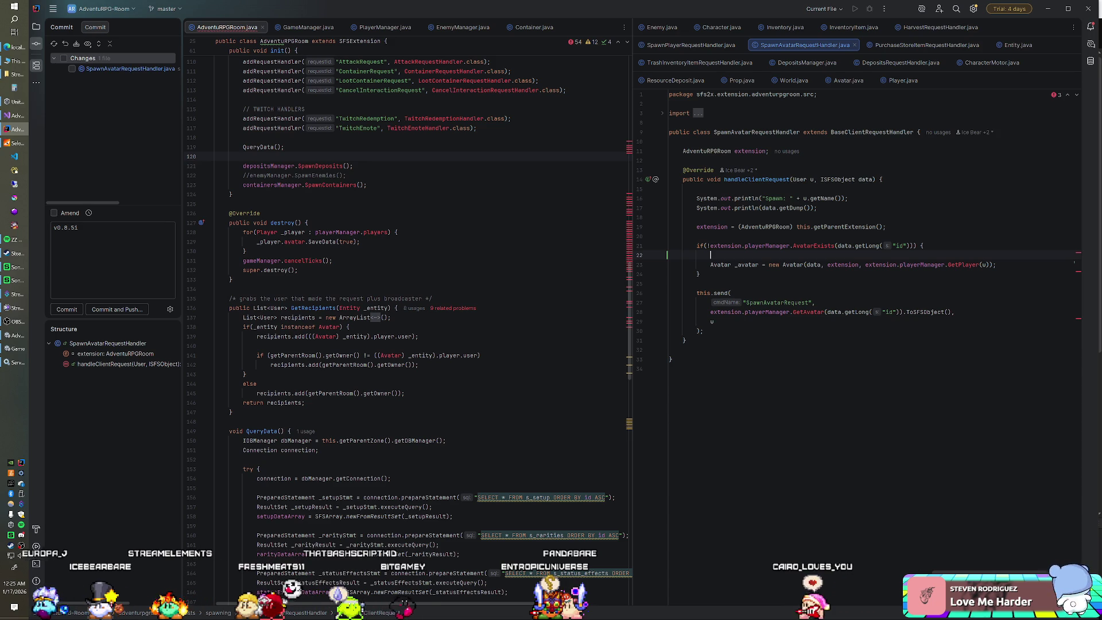
type("User _viewer =")
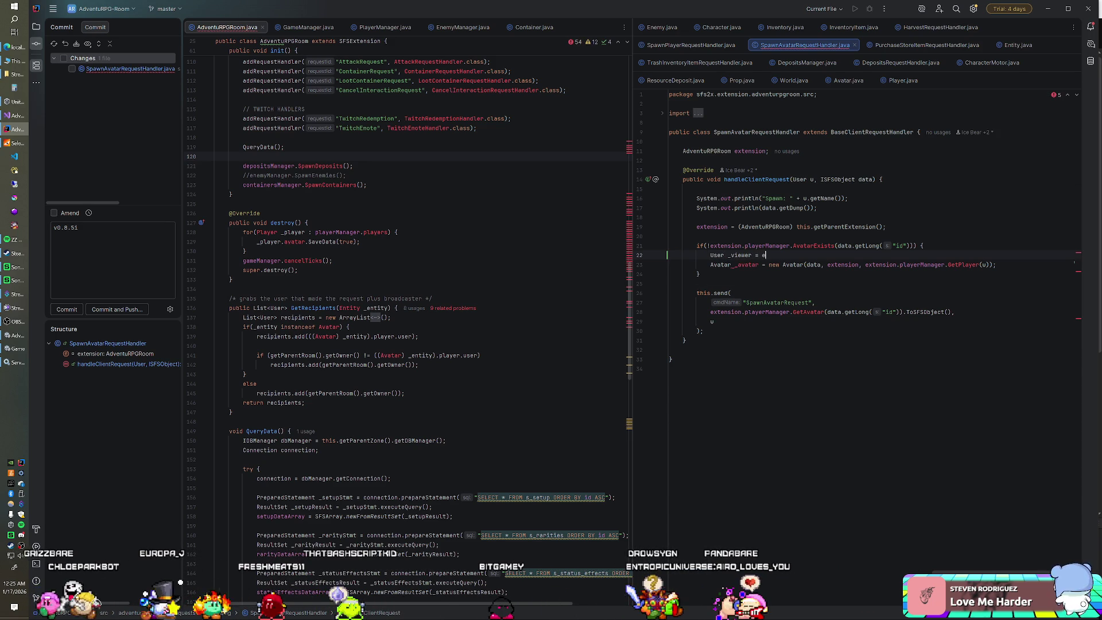
type("exten")
type("sion.player")
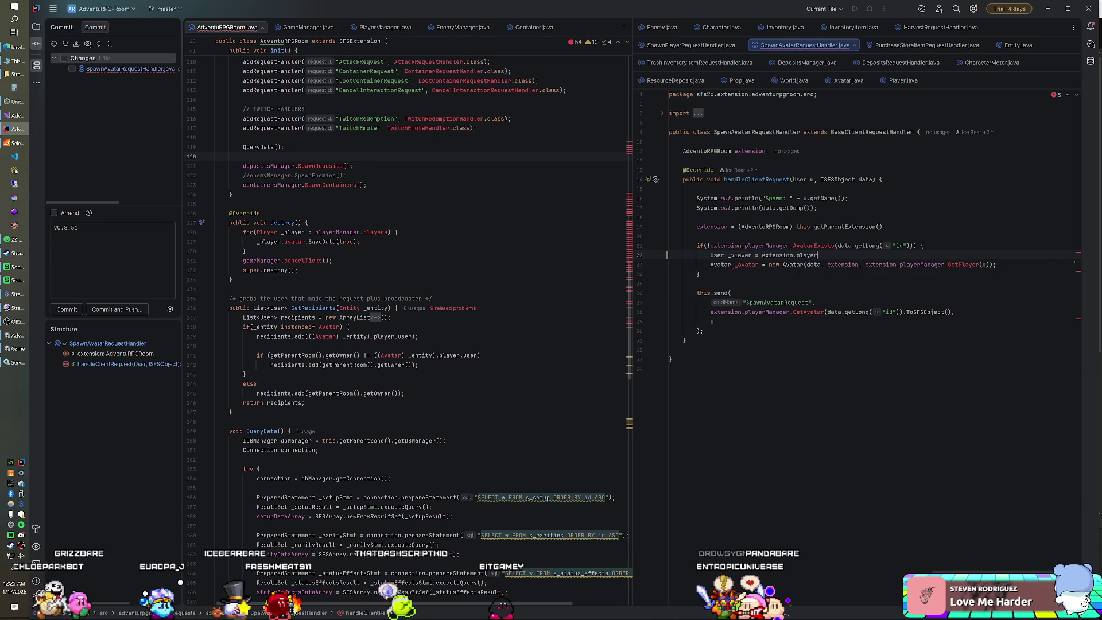
type("GetPlayerBy")
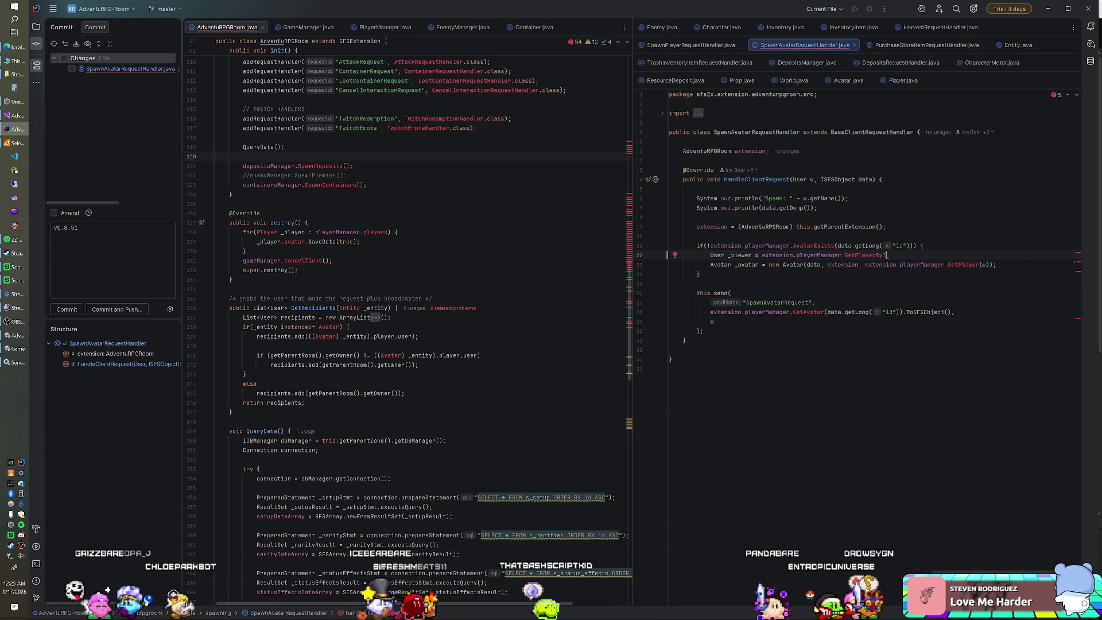
left_click(384, 27)
Review PlayerManager's methods, then replace the _viewer line's player-manager lookup with extension.getAp.
scroll(402, 287, "down", 10)
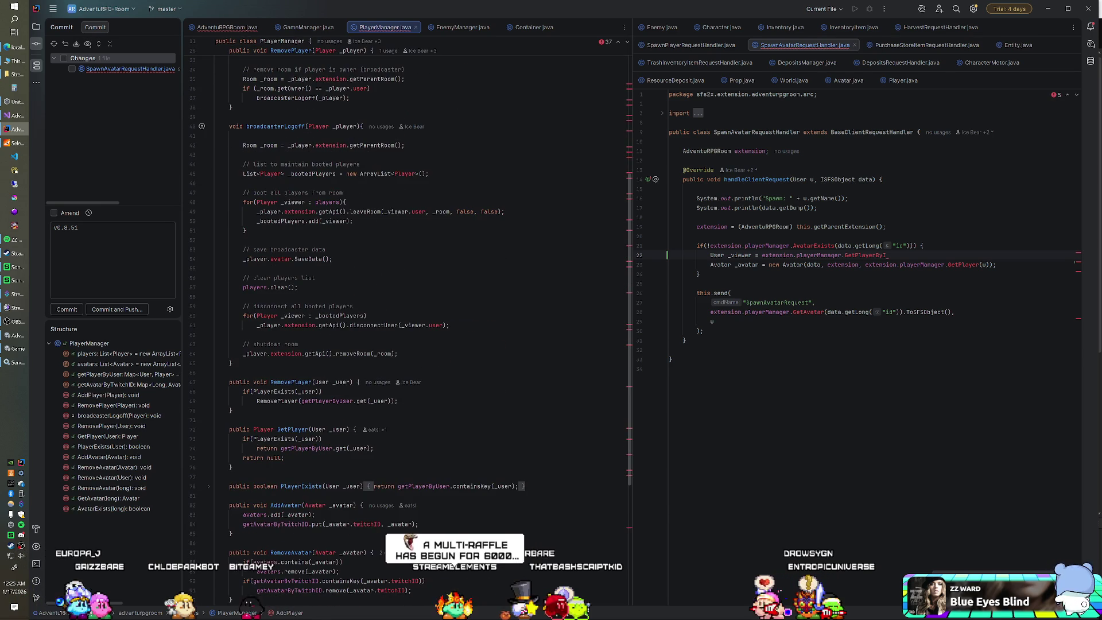
scroll(402, 287, "down", 4)
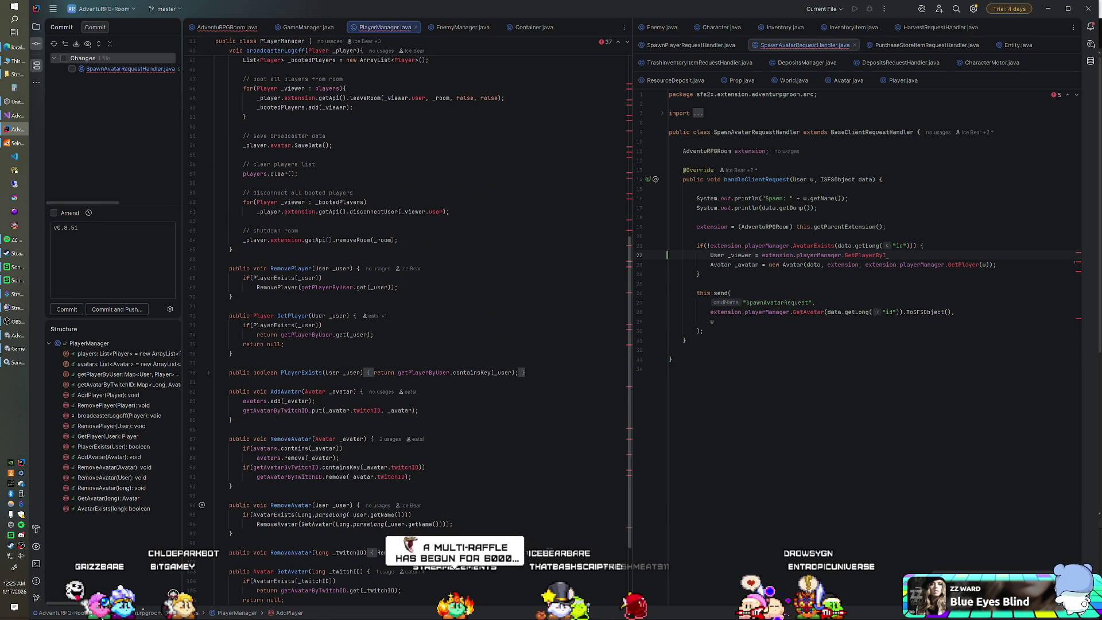
scroll(402, 287, "down", 3)
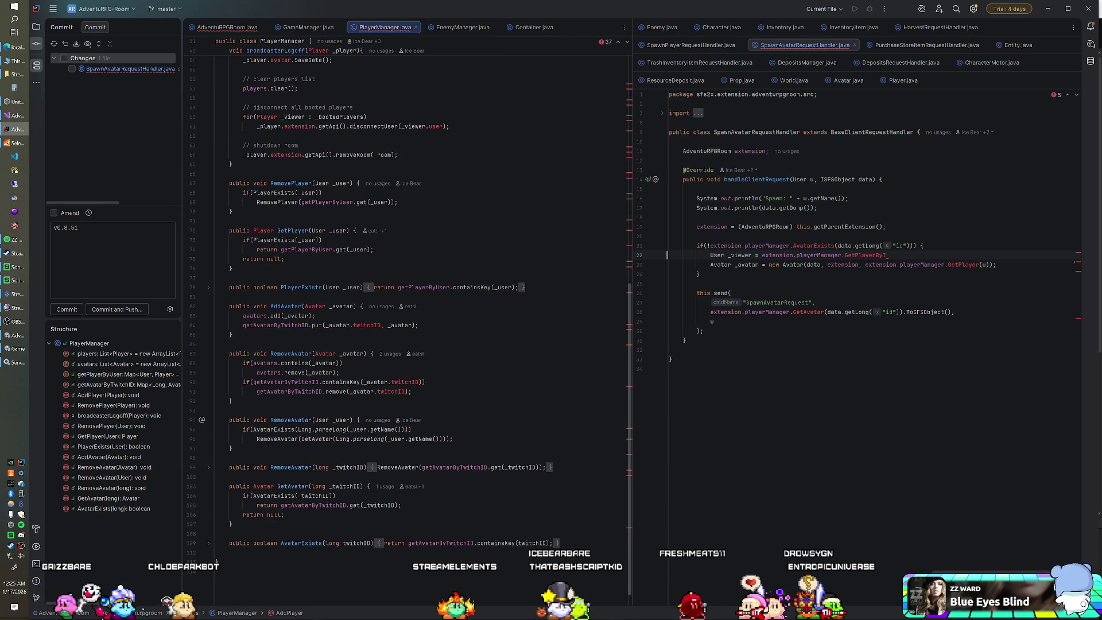
scroll(402, 287, "up", 15)
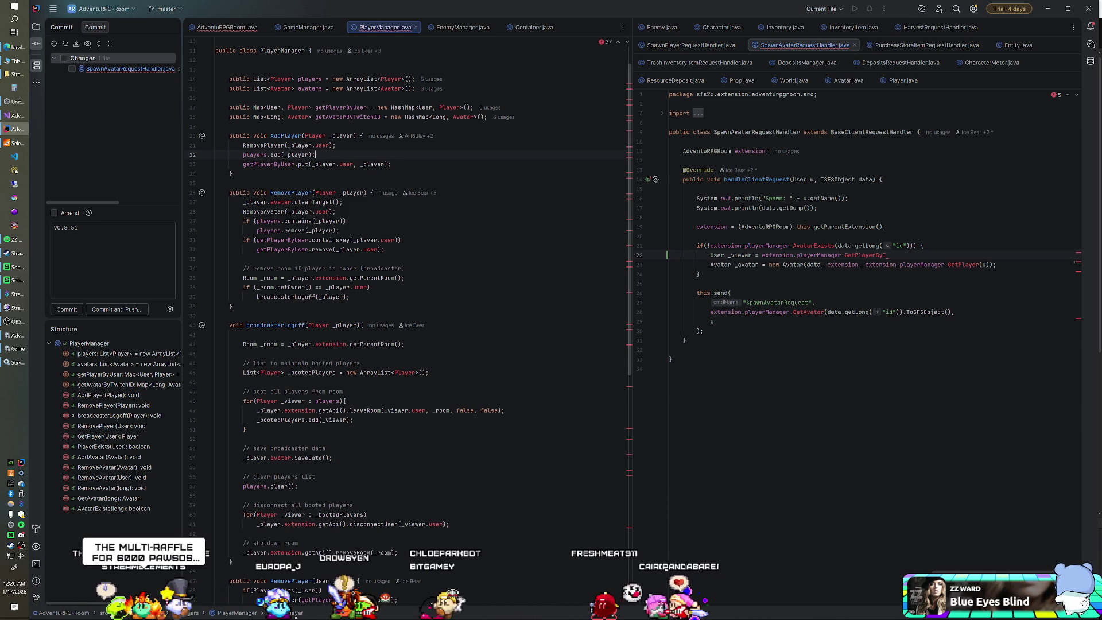
mouse_move(762, 255)
left_mouse_down()
mouse_move(897, 265)
mouse_move(887, 255)
left_mouse_up()
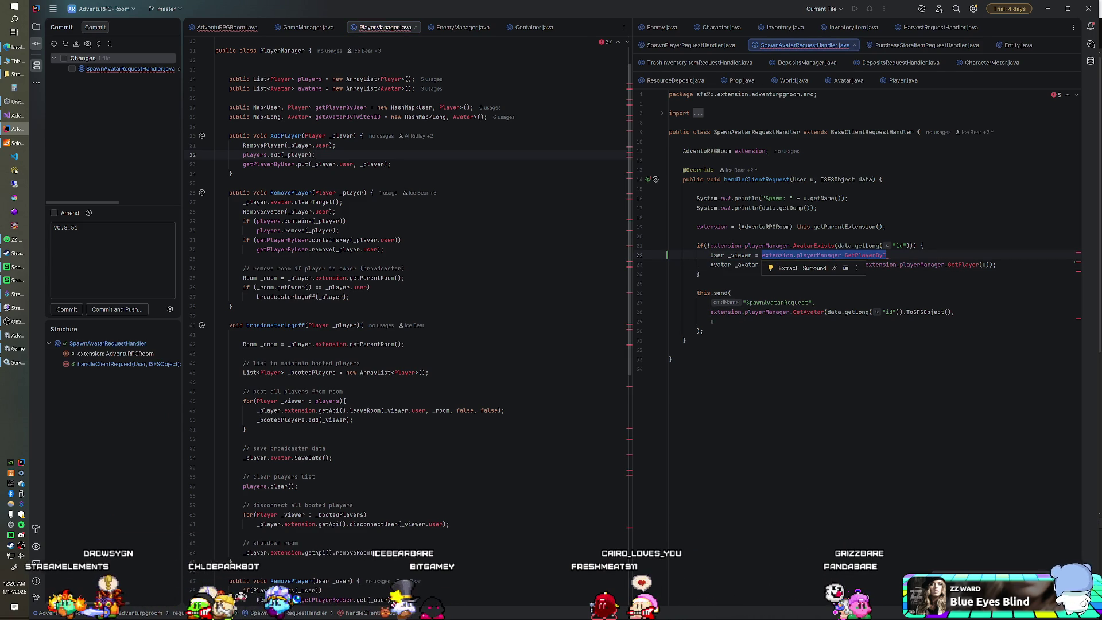
key("BackSpace")
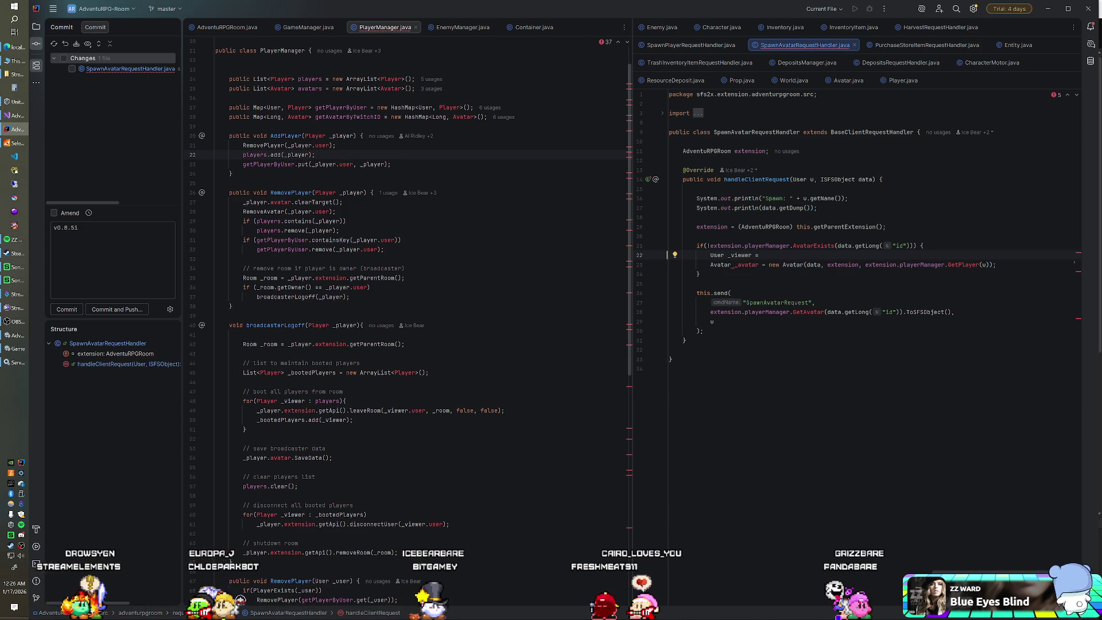
type("extension.")
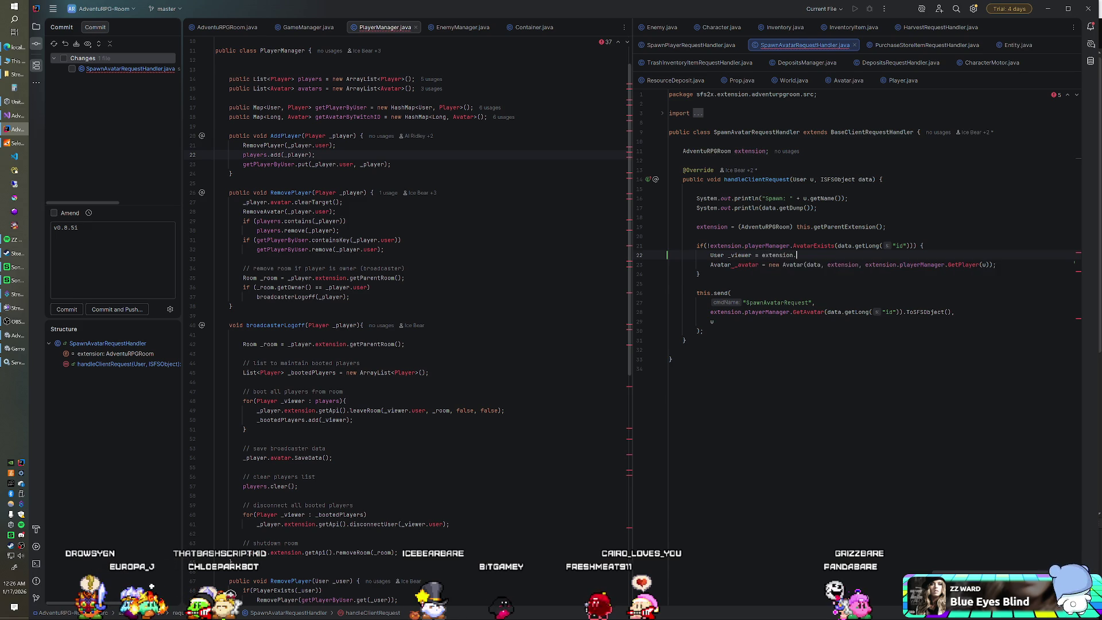
type("getAp")
Complete _viewer as extension.getApi().getUserById(data.GetLong("id").intValue()).
key("Return")
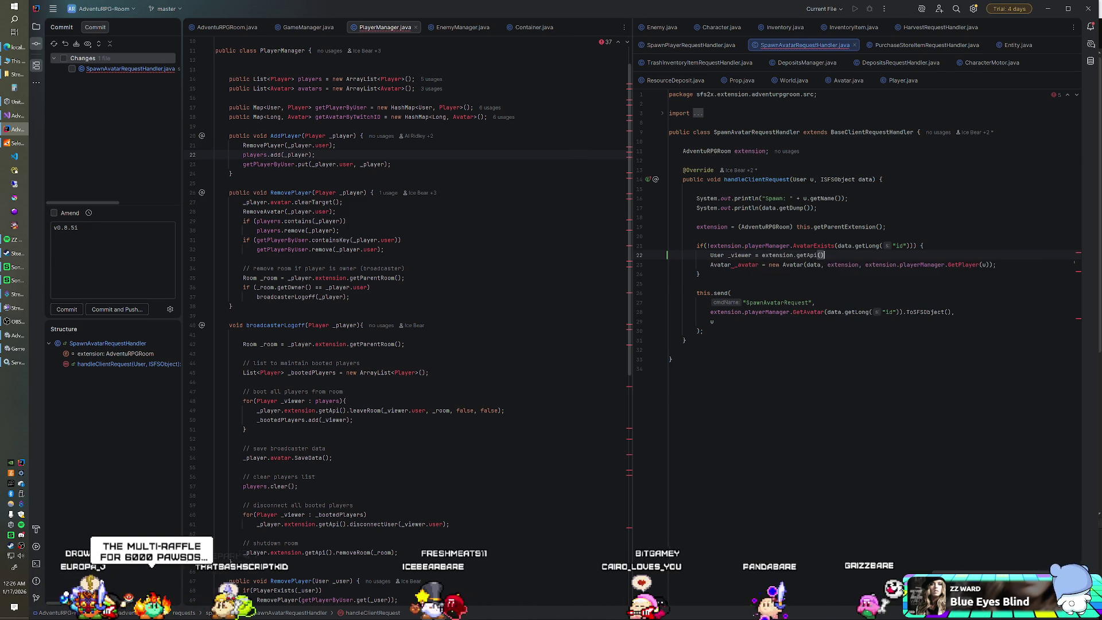
type(".")
key("Return")
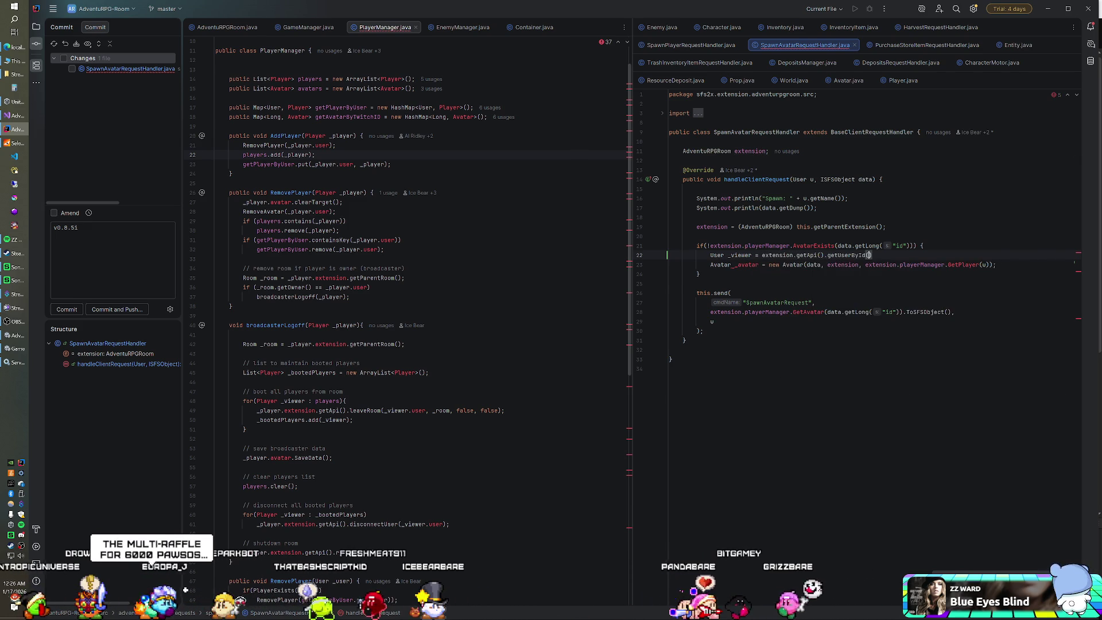
type("data.GetLong")
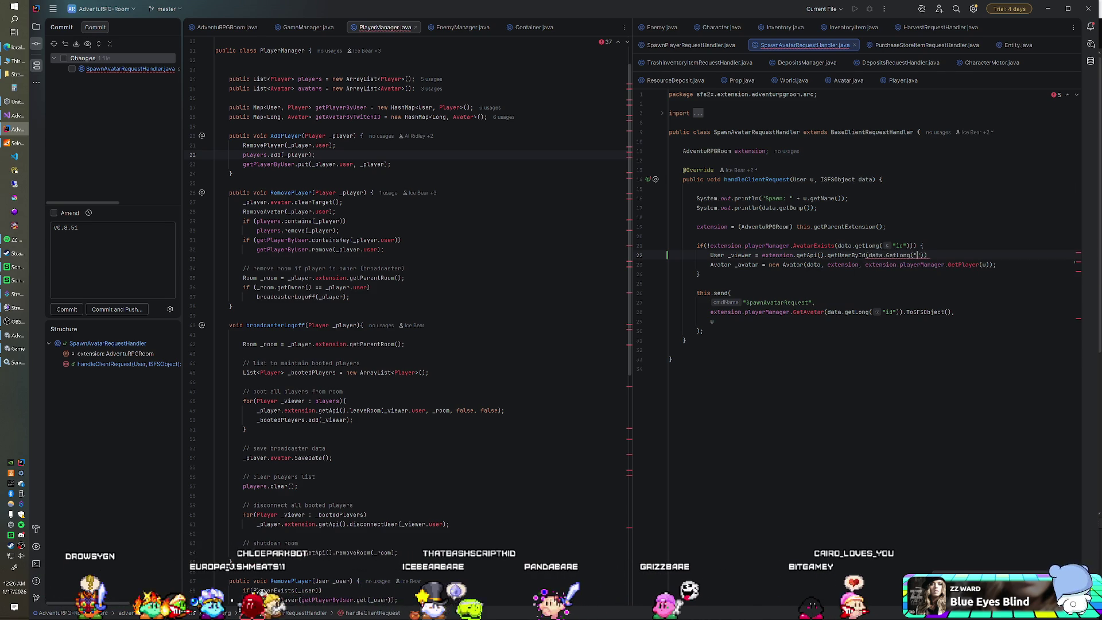
type("(\"id\").intValu")
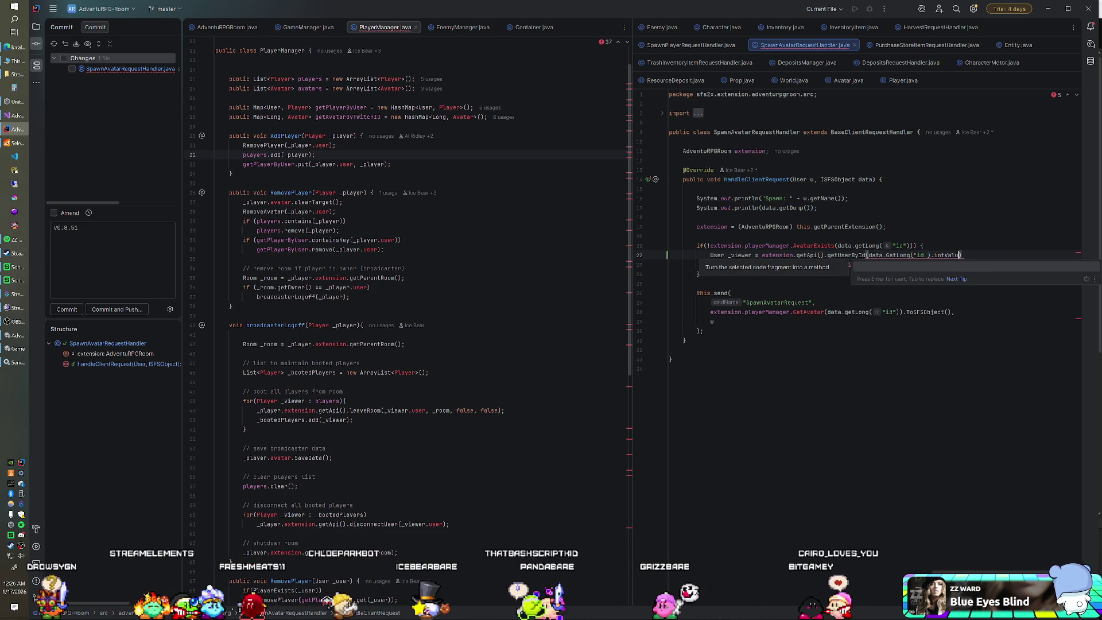
key("Return")
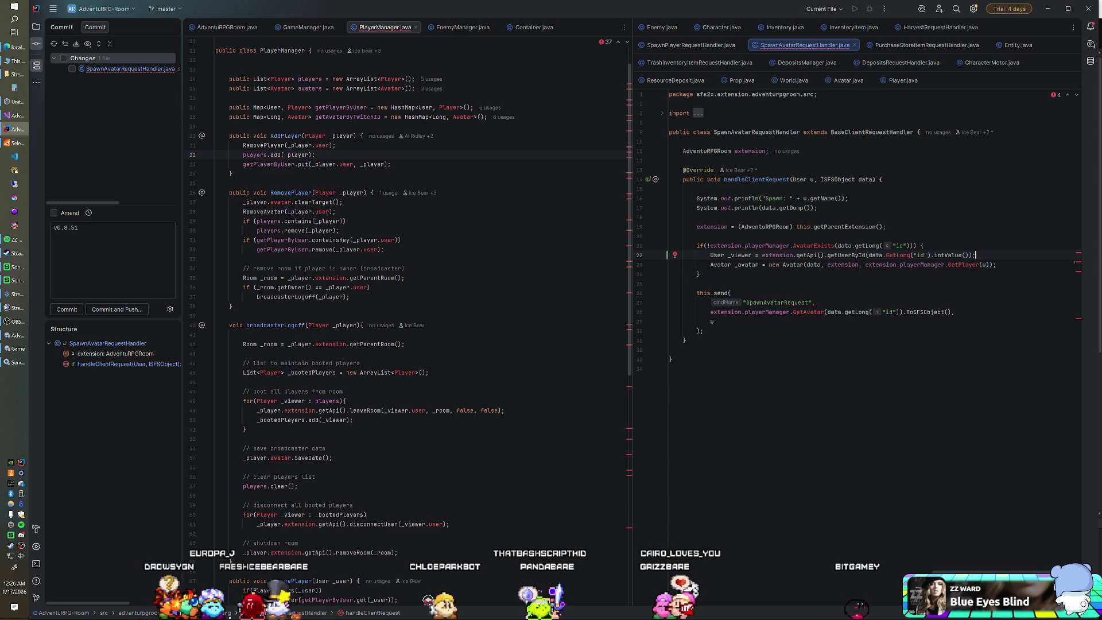
Replace the new Avatar's GetPlayer(u) argument with _viewer.
key("ctrl+w")
key("ctrl+w")
key("ctrl+w")
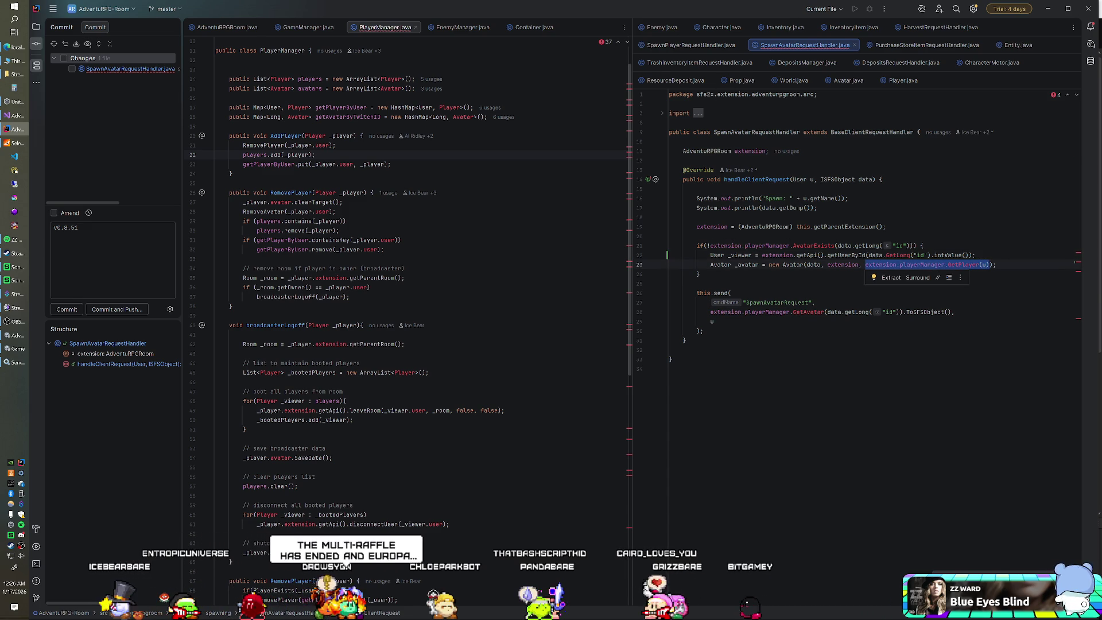
type("_viewer")
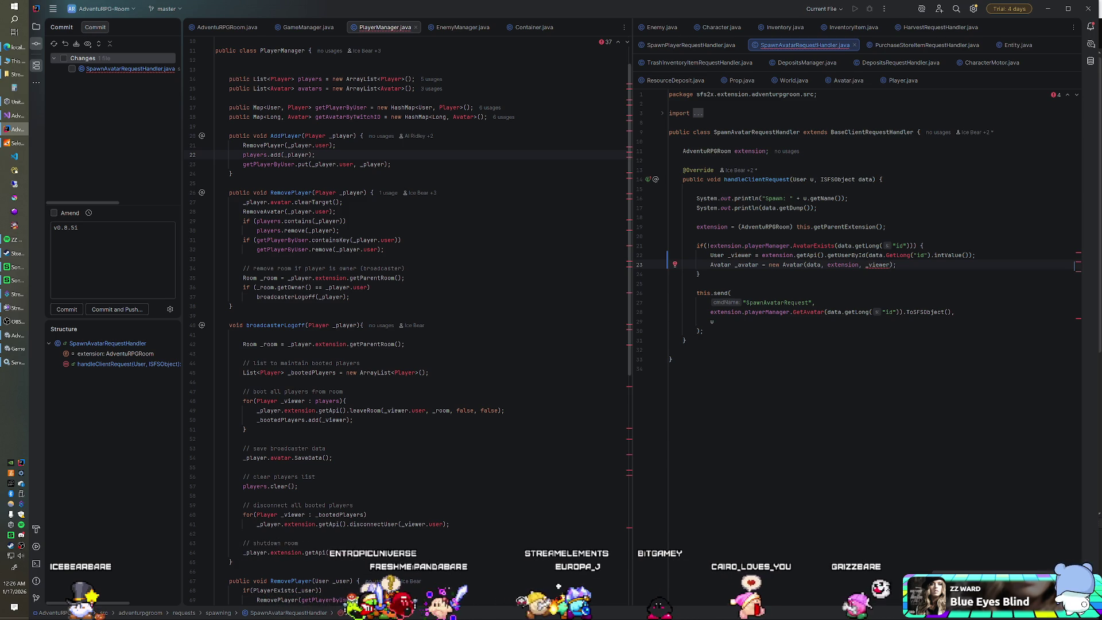
key("ctrl+z")
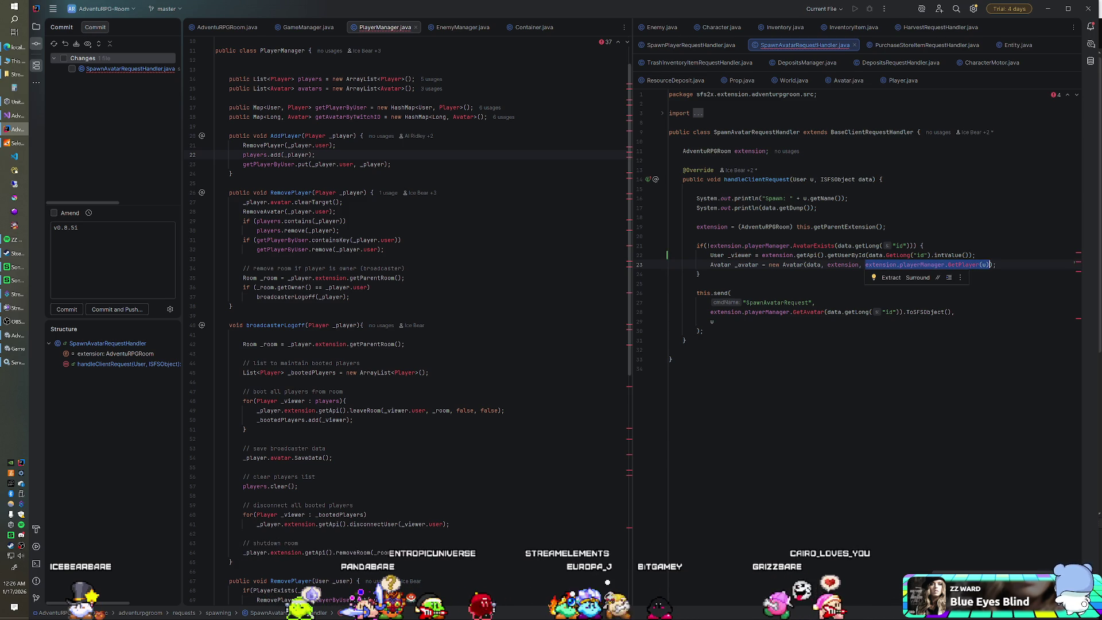
key("ctrl+shift+z")
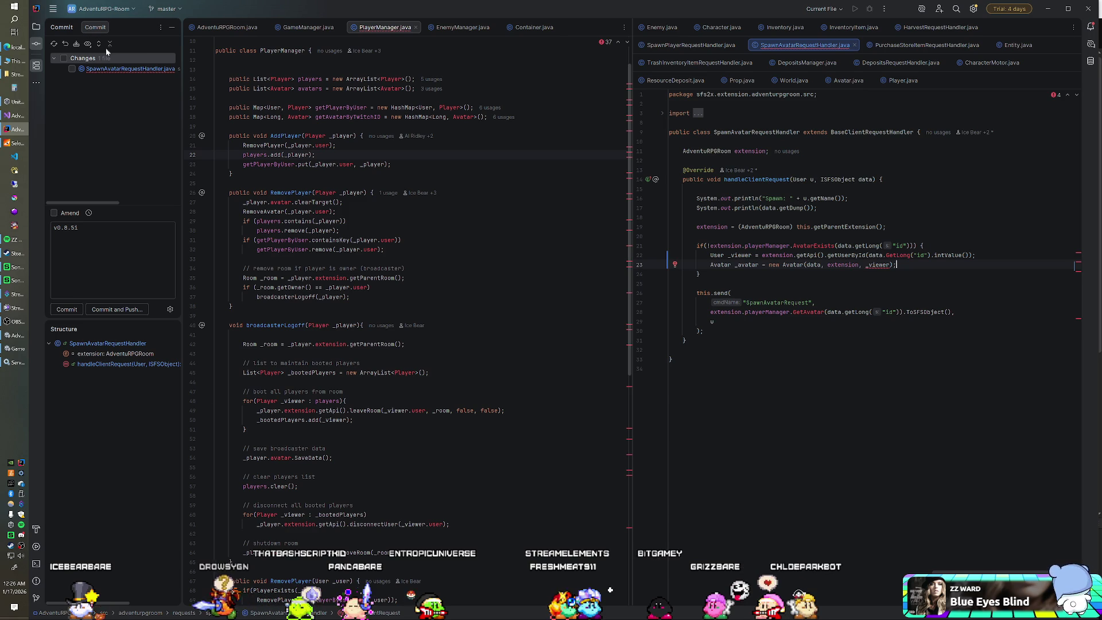
Show the Project view of AdventuRPG-Room and switch to the Unity window.
key("alt+1")
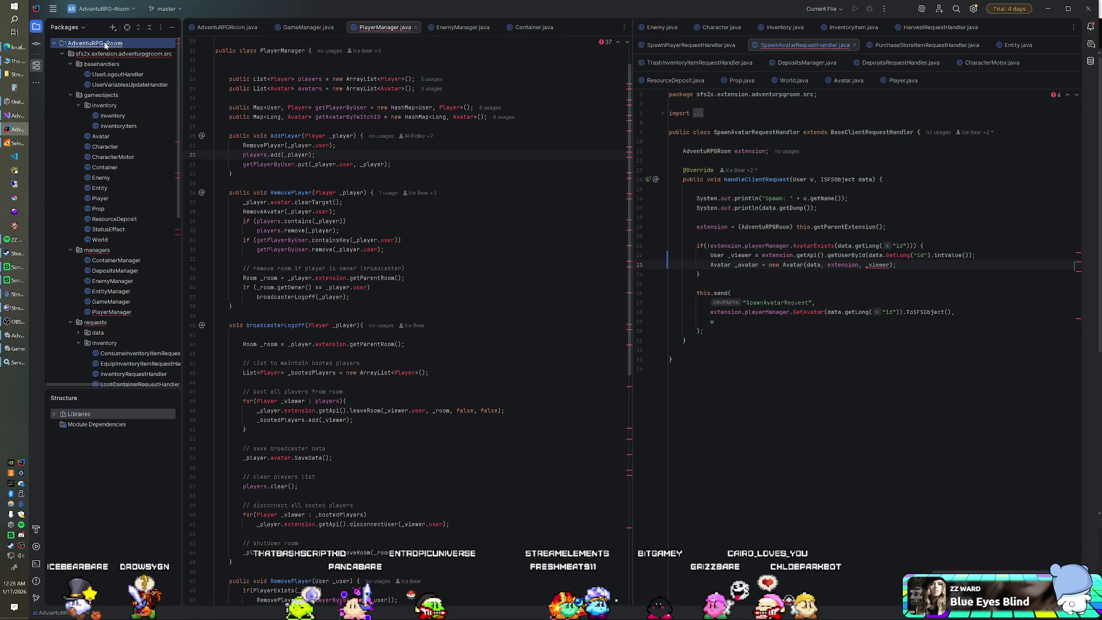
right_click(105, 46)
left_click(164, 263)
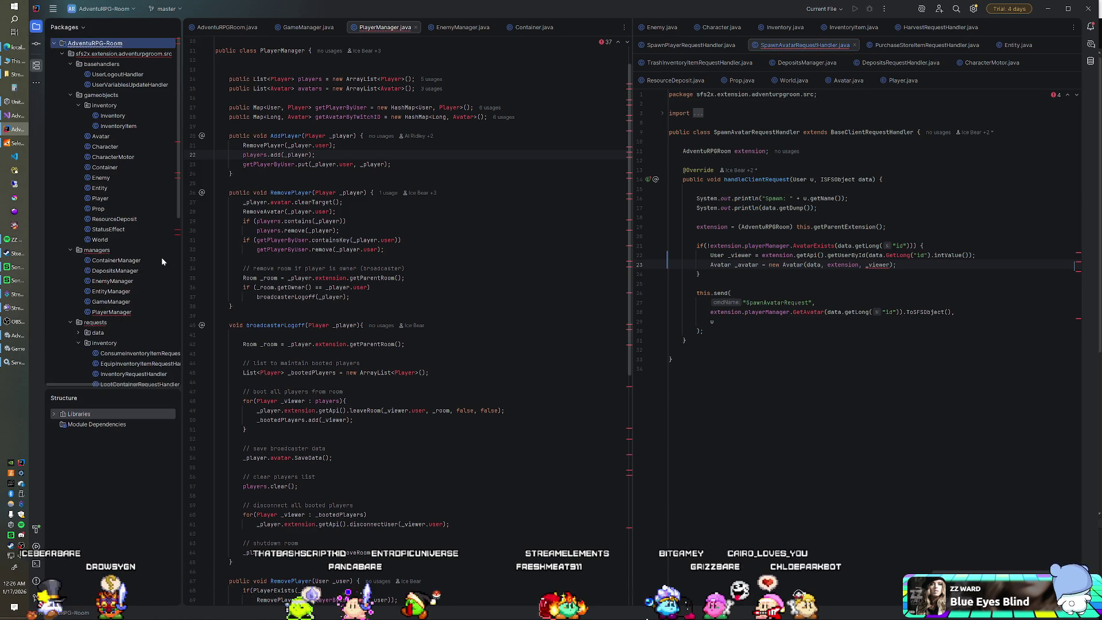
left_click(20, 143)
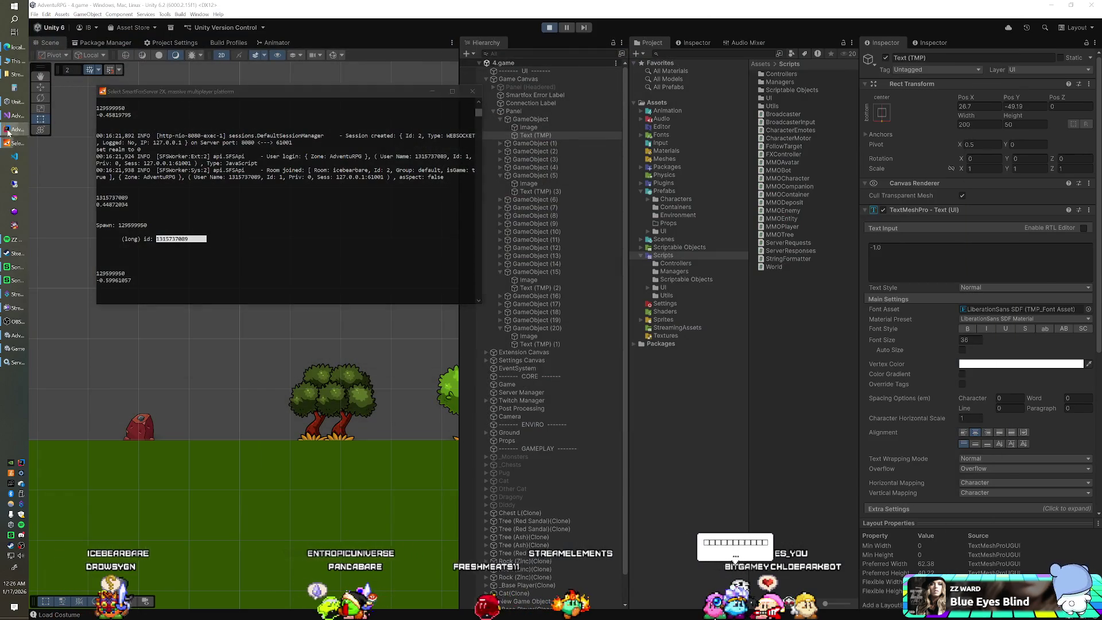
Cycle through the taskbar windows and close the SmartFoxServer console.
left_click(17, 130)
left_click(17, 143)
left_click(472, 92)
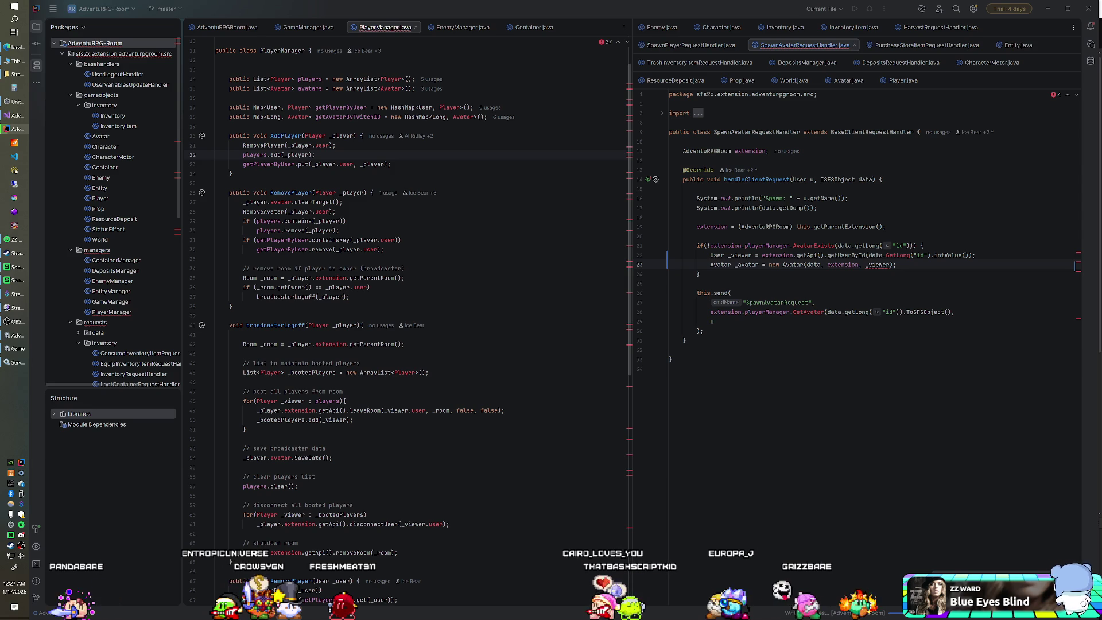
Correct the GetLong call on line 22 and rebuild the AdventuRPG-Room module.
left_click(883, 255)
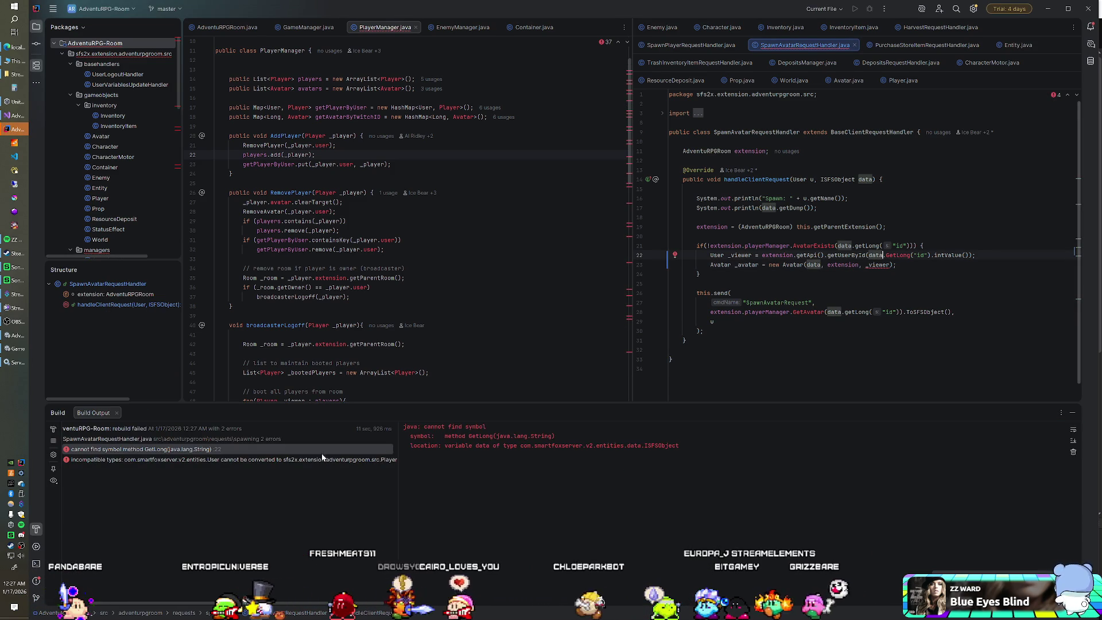
left_click(319, 449)
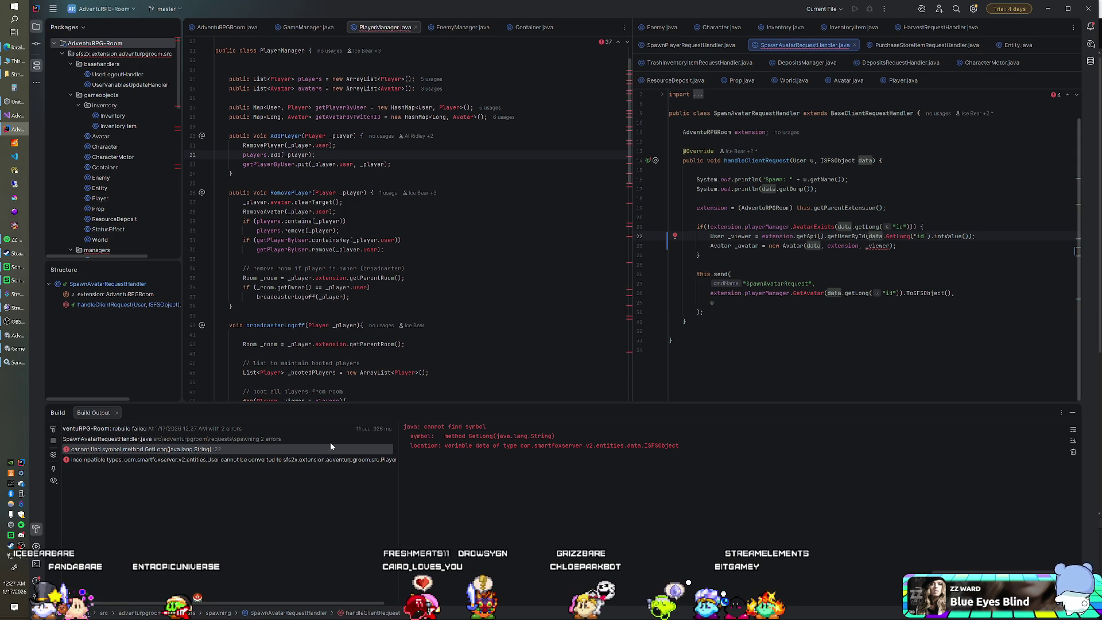
left_click(886, 236)
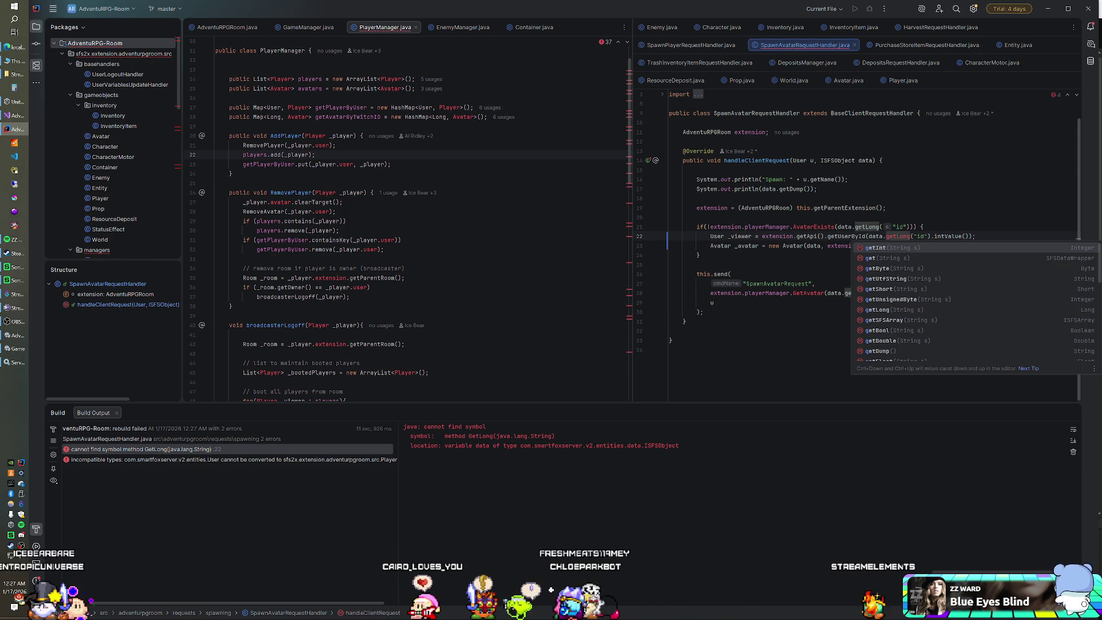
right_click(128, 46)
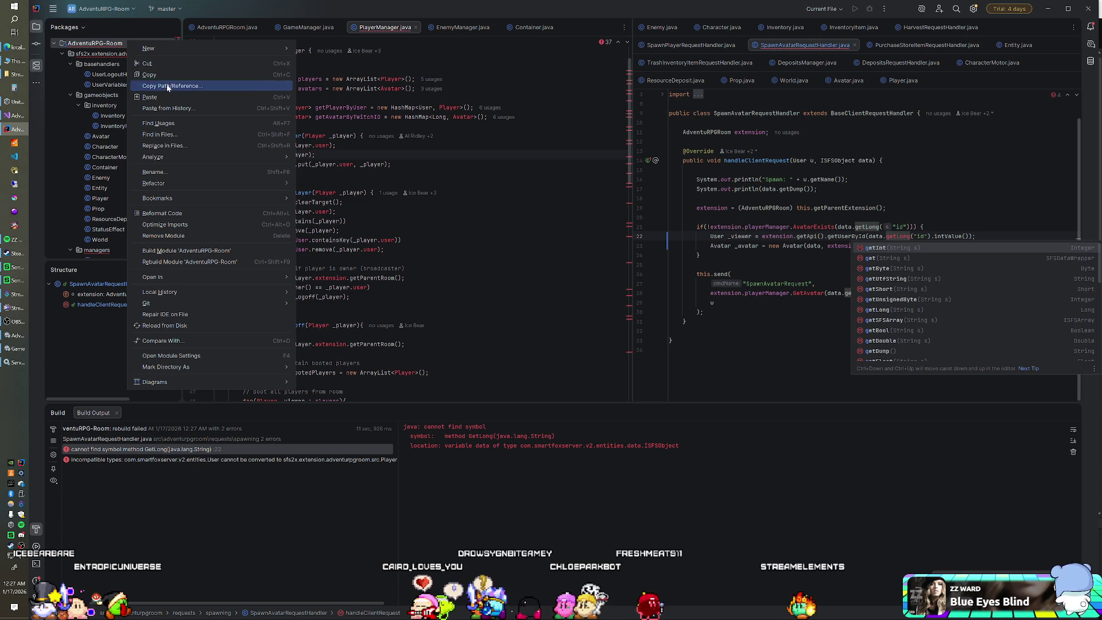
left_click(172, 262)
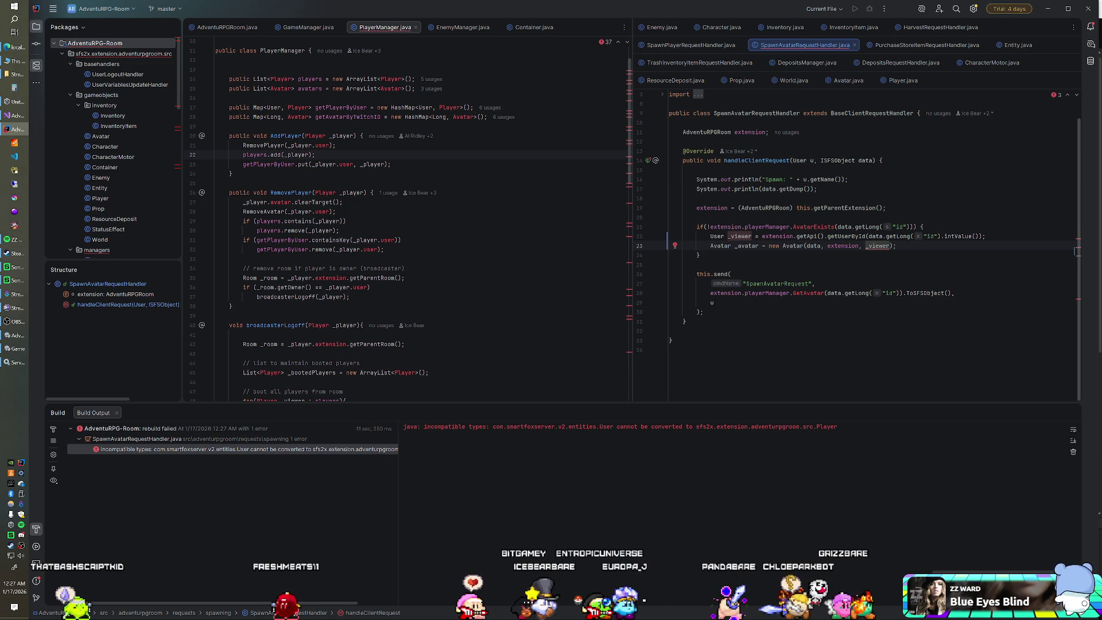
Wrap _viewer as extension.playerManager.GetPlayerByUser(_viewer) in the new Avatar call.
type("extension.")
type("playerMana")
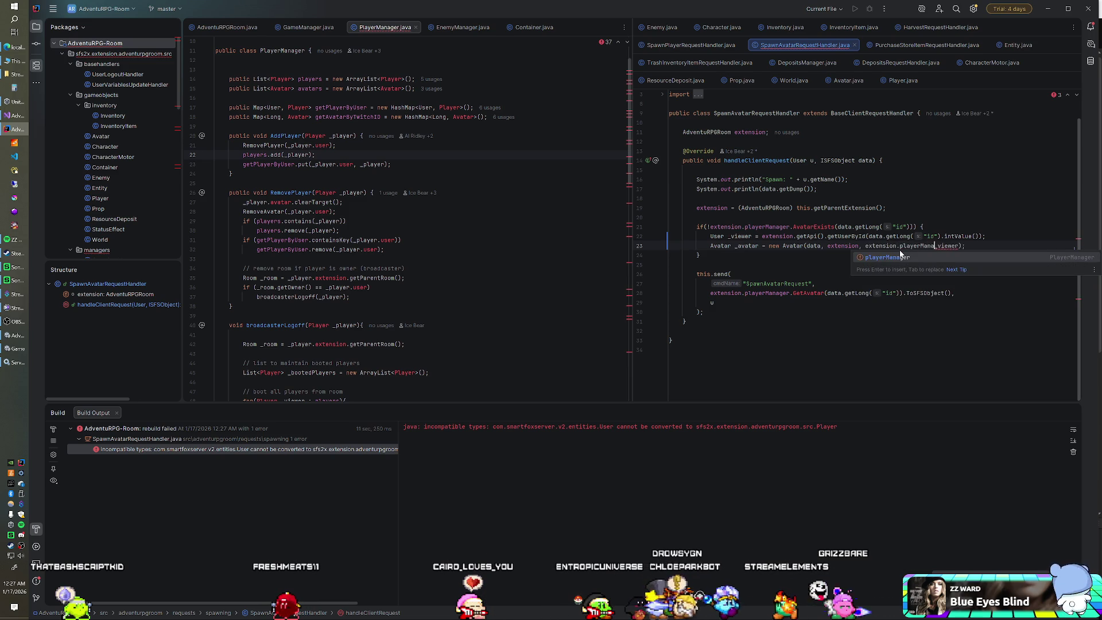
key("Return")
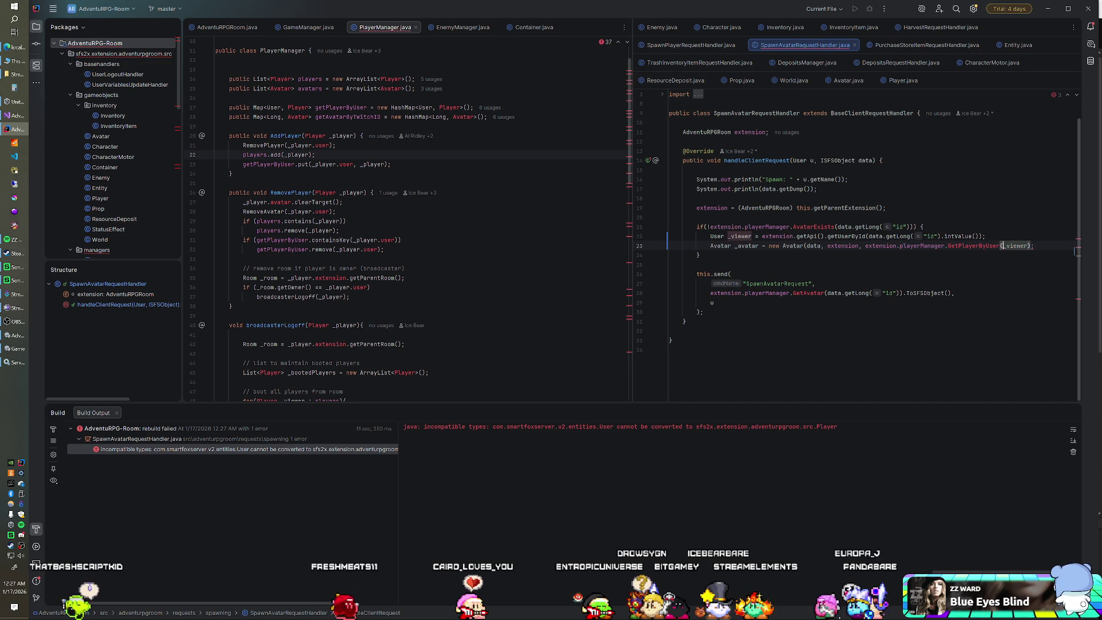
key("ctrl+Right")
type(")")
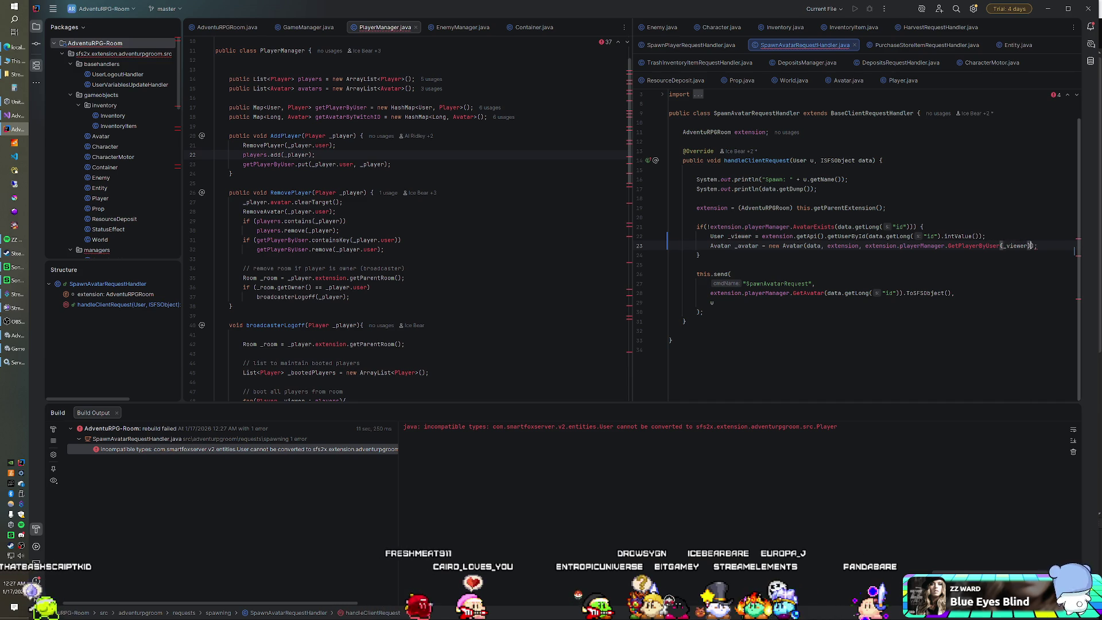
right_click(119, 45)
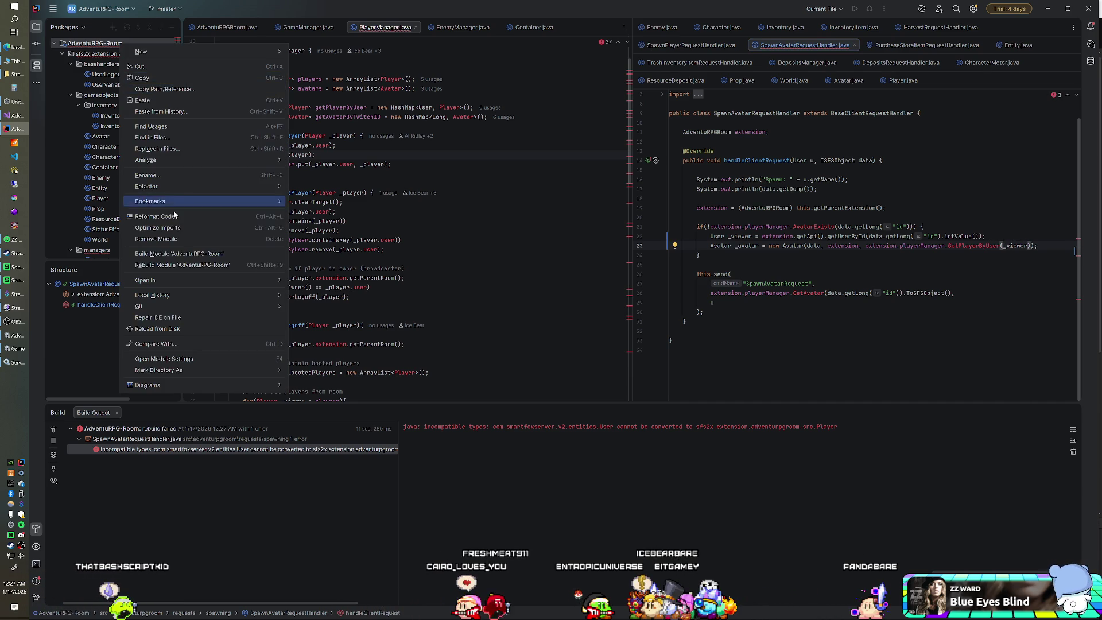
Rebuild AdventuRPG-Room and inspect the 'cannot find symbol GetPlayerByUser' error in Build Output.
left_click(182, 265)
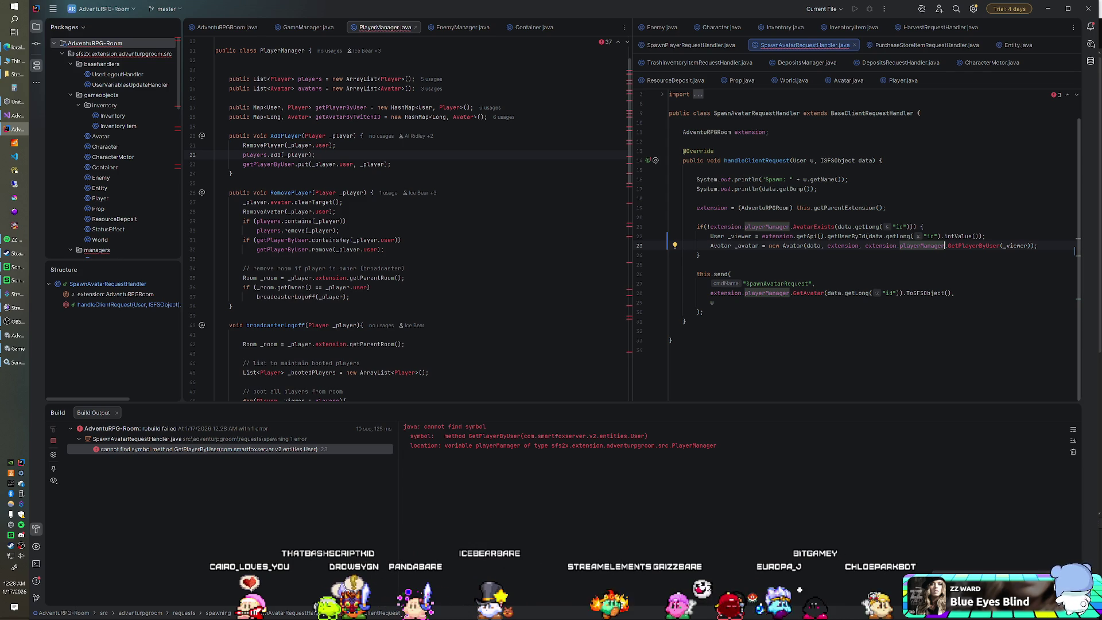
left_click(348, 450)
left_click(676, 241)
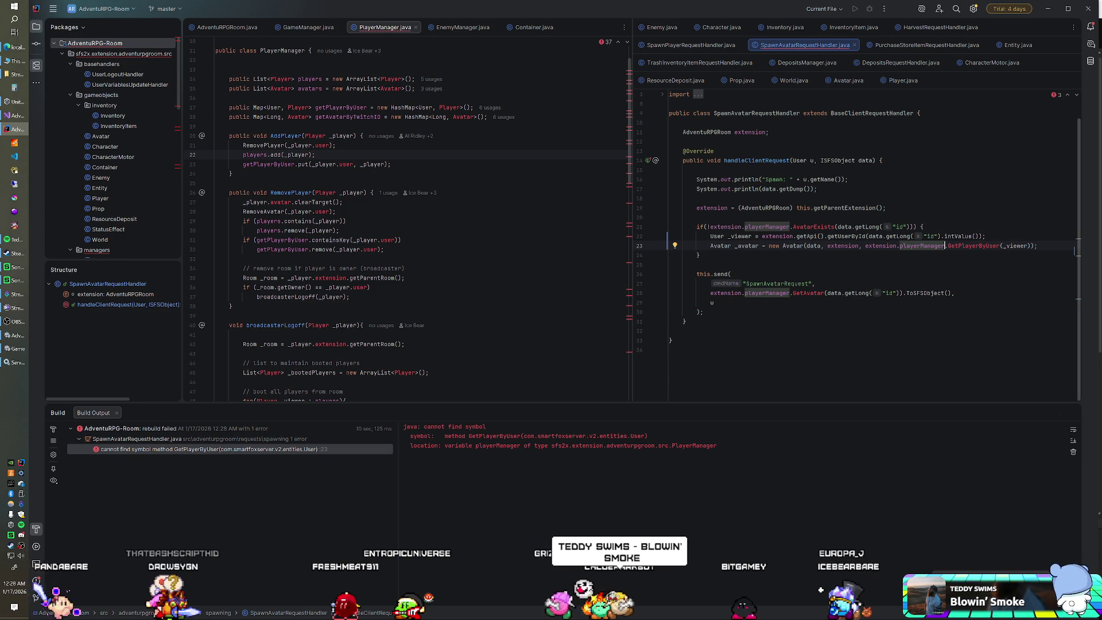
left_click_drag(710, 227, 790, 227)
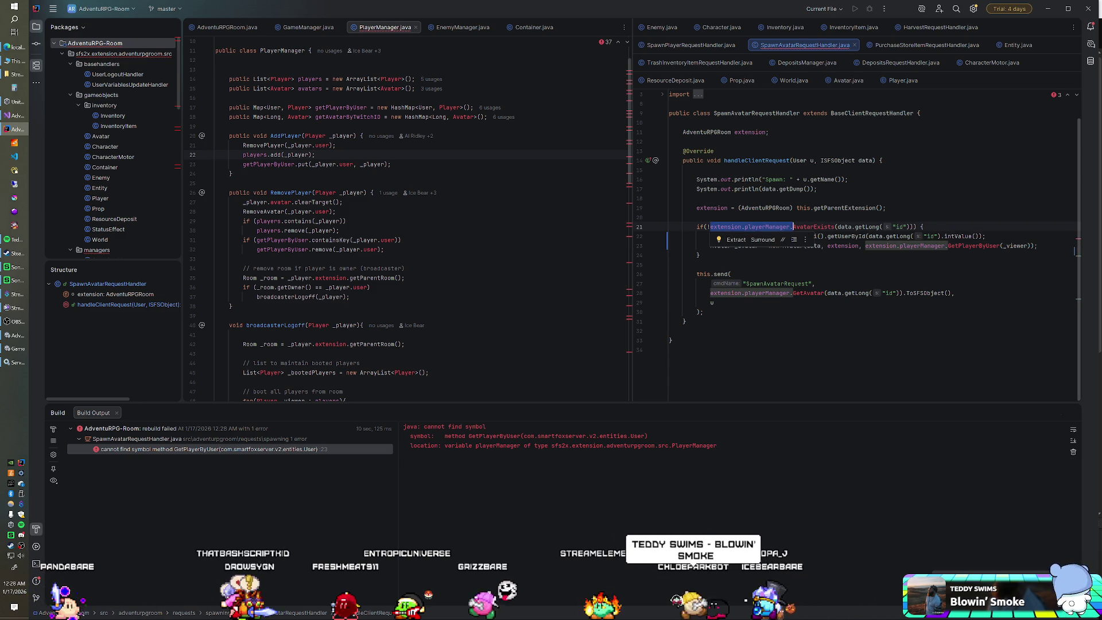
left_click(698, 255)
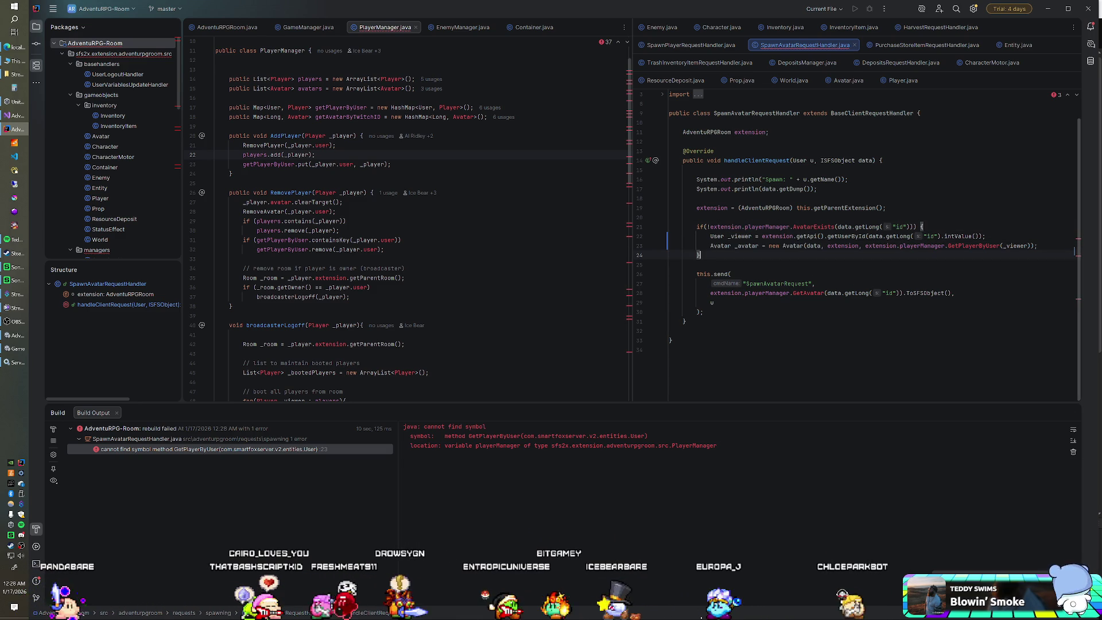
Review PlayerManager, then change line 23 to extension.playerManager.getPlayerByUser.get(_viewer).
scroll(402, 230, "down", 6)
scroll(402, 230, "down", 5)
scroll(402, 229, "down", 6)
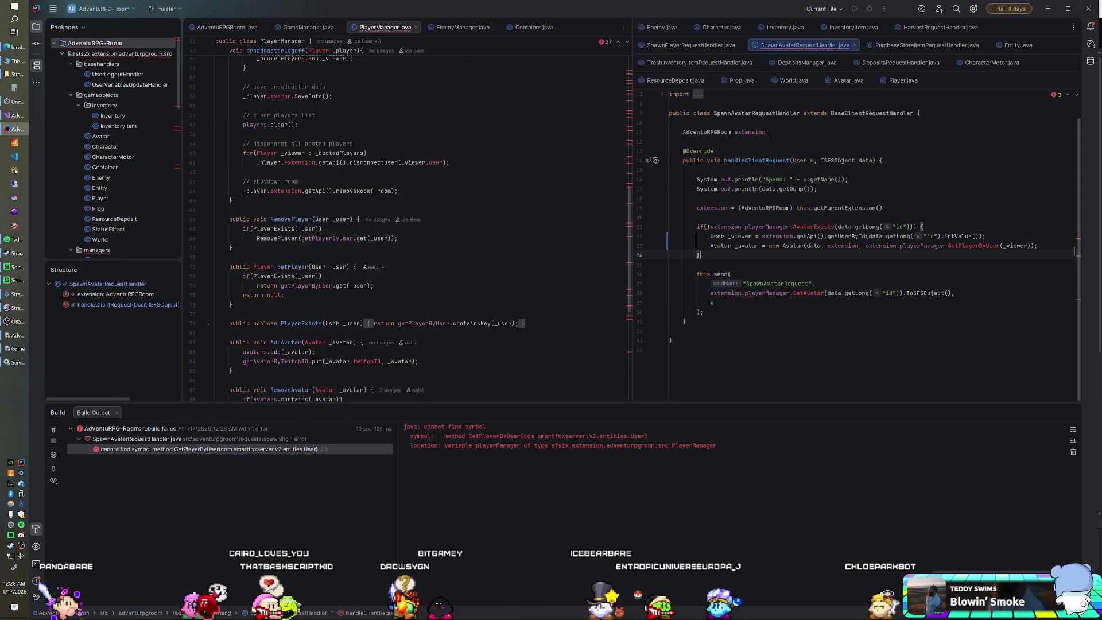
scroll(402, 230, "down", 1)
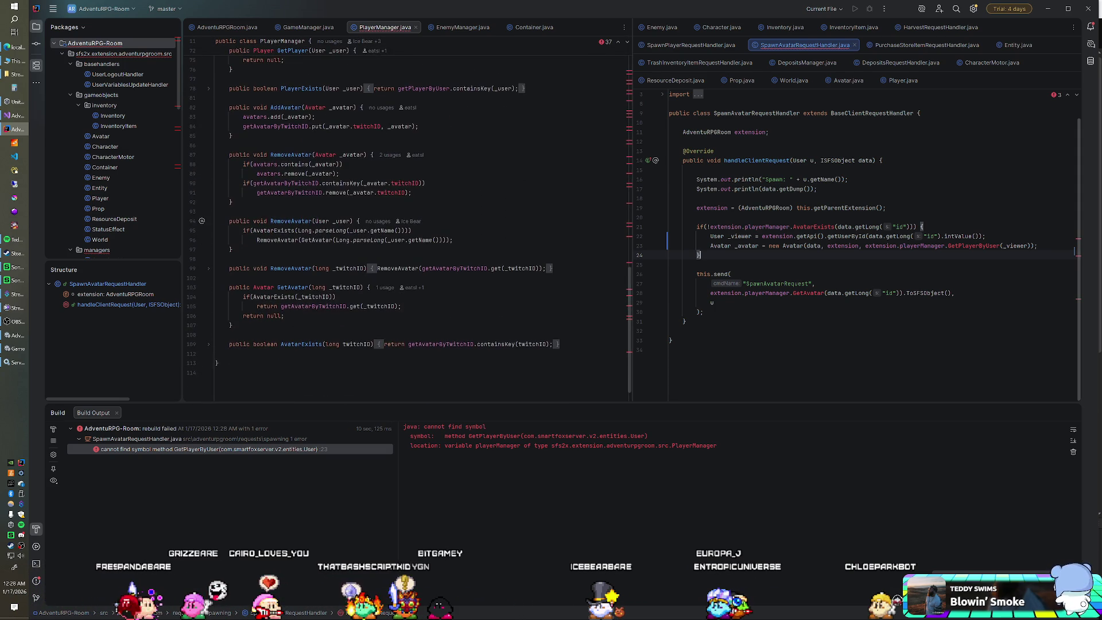
scroll(402, 229, "up", 13)
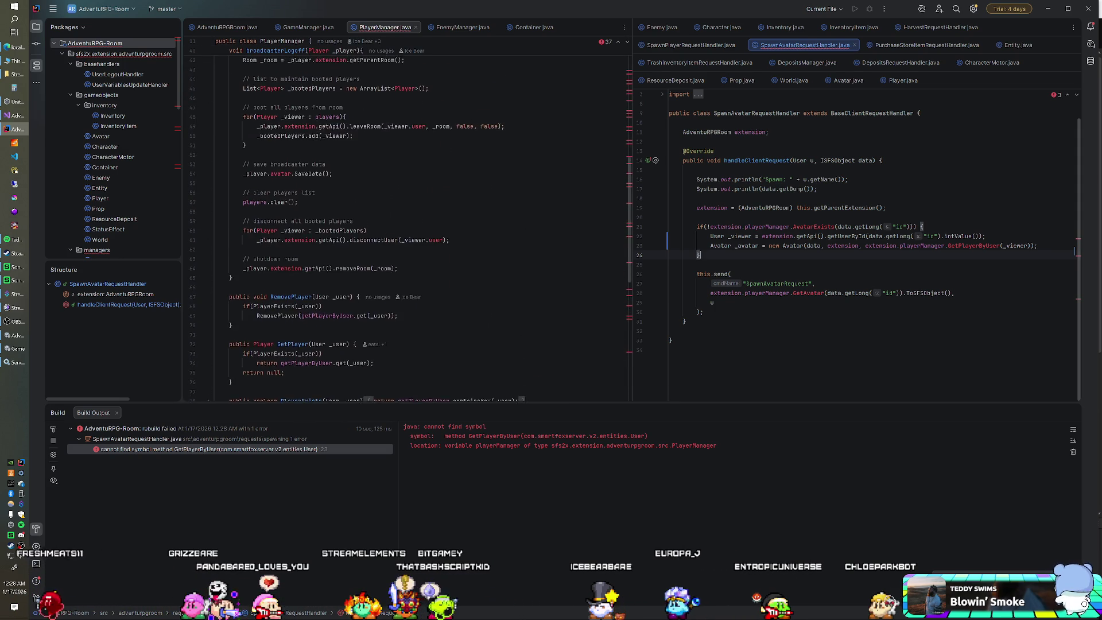
scroll(402, 229, "up", 6)
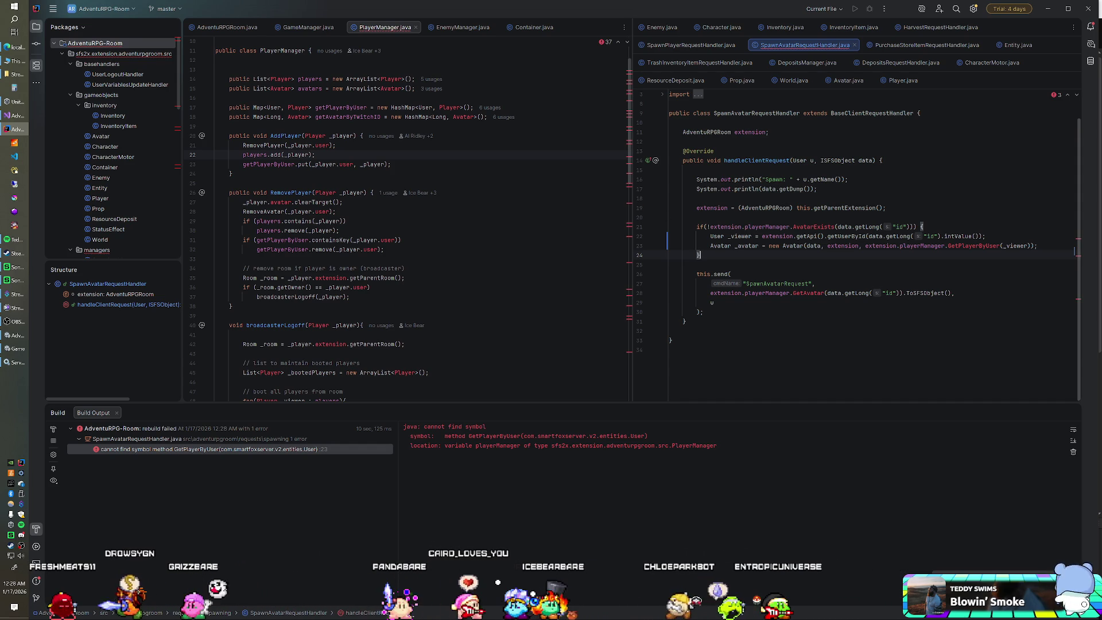
left_click(950, 246)
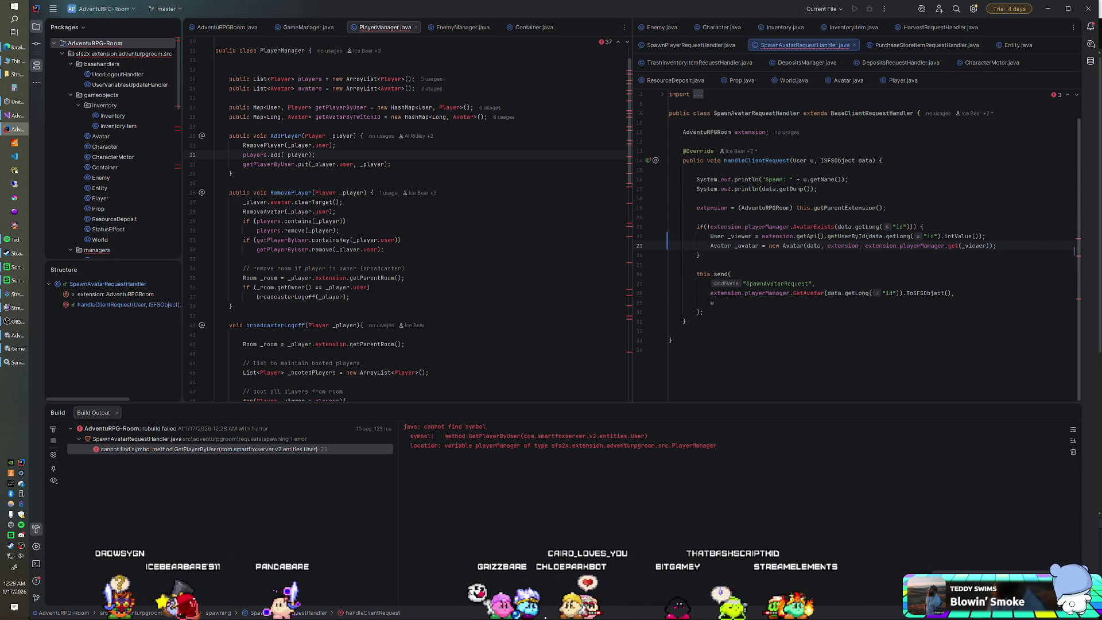
key("ctrl+w")
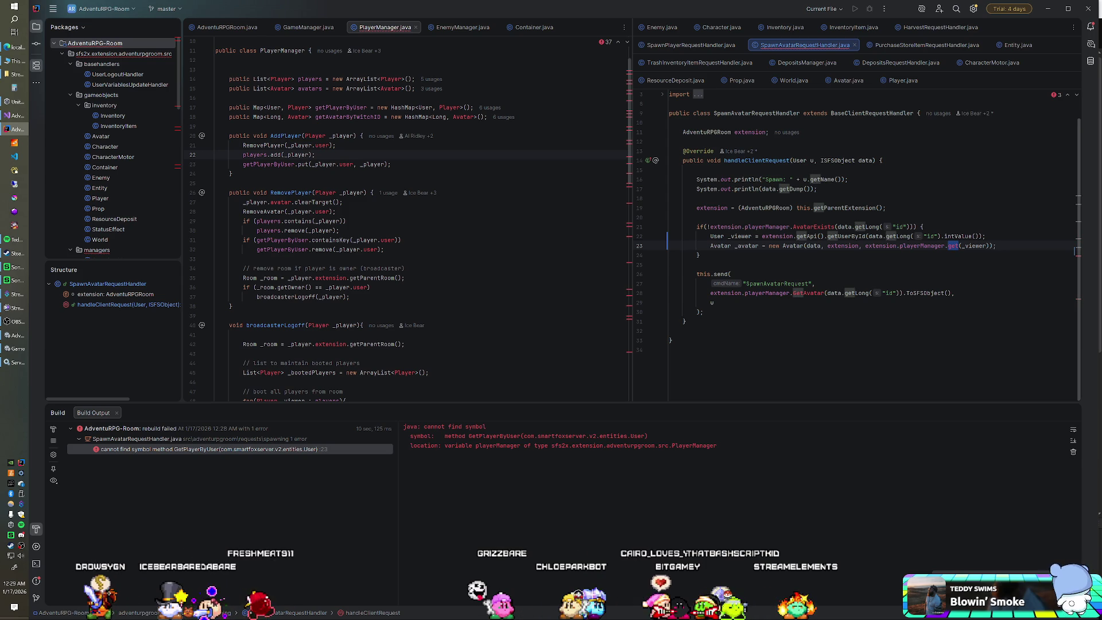
left_click(945, 245)
left_click_drag(945, 245, 989, 245)
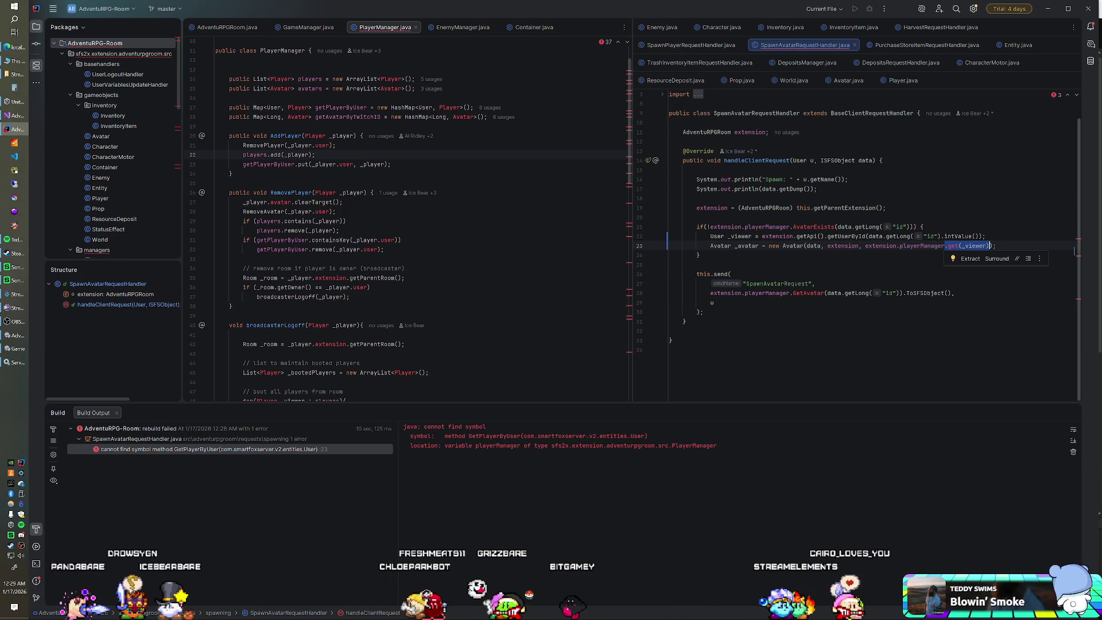
type("getPlayerByUser")
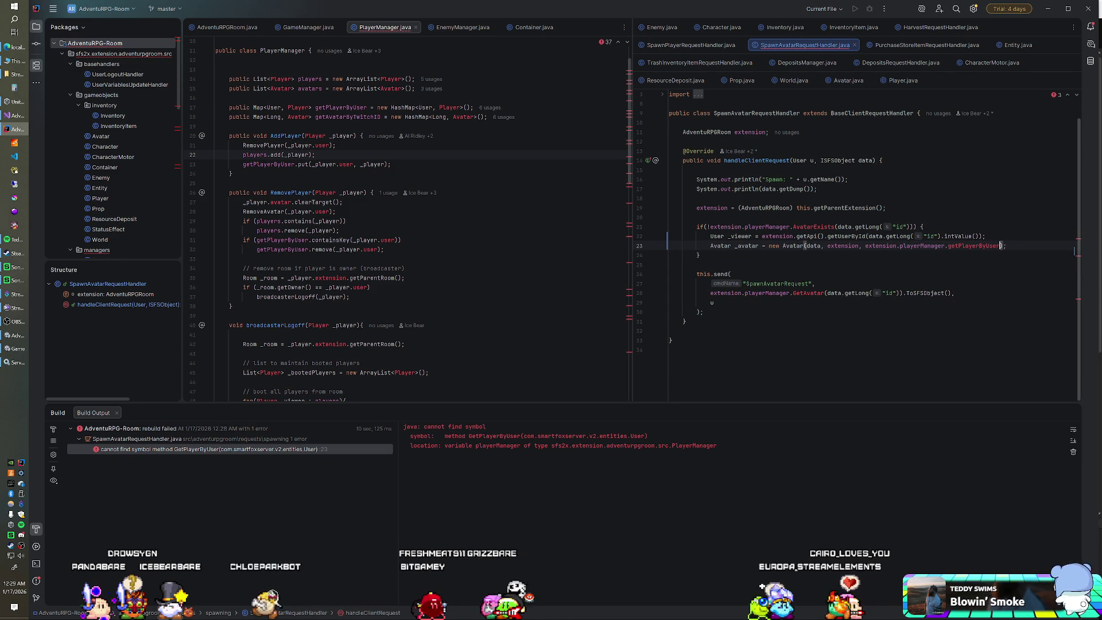
type(".get(")
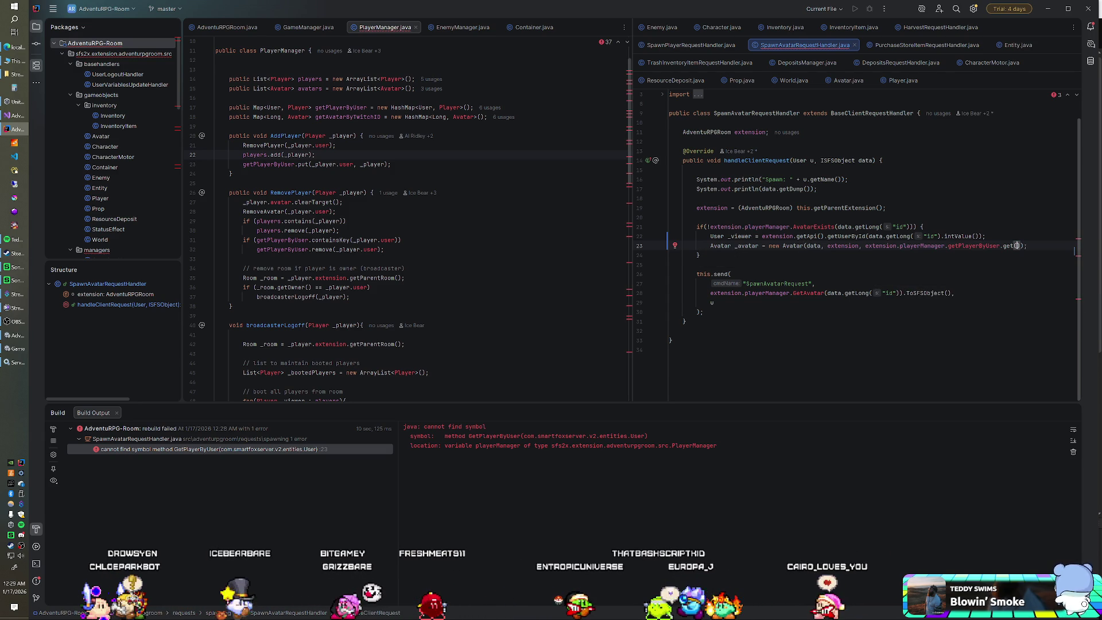
type("_viewer")
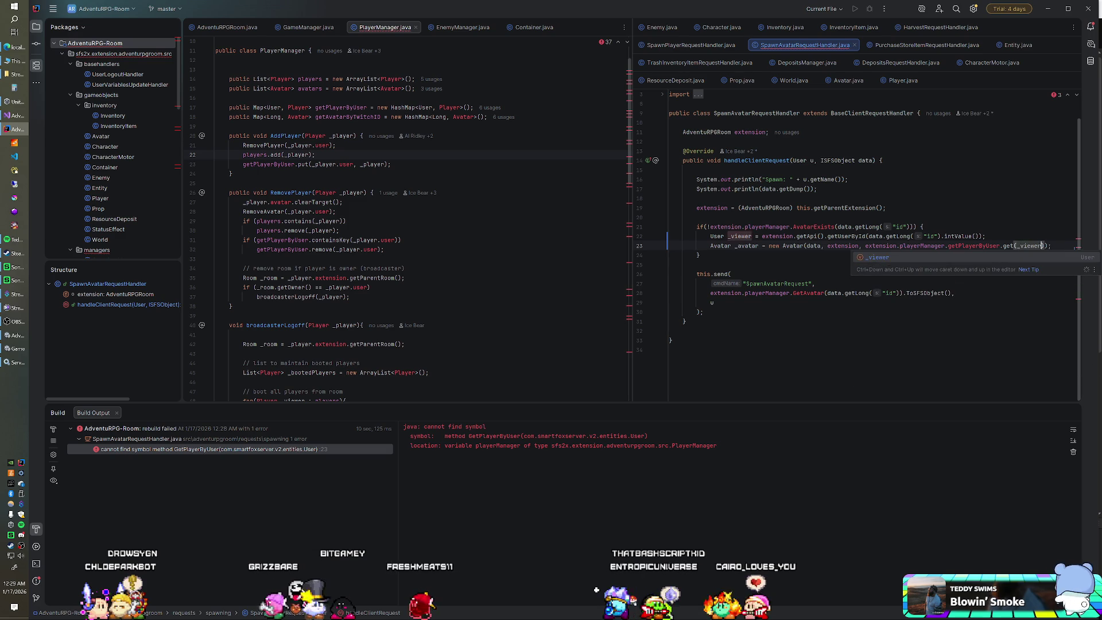
key("Escape")
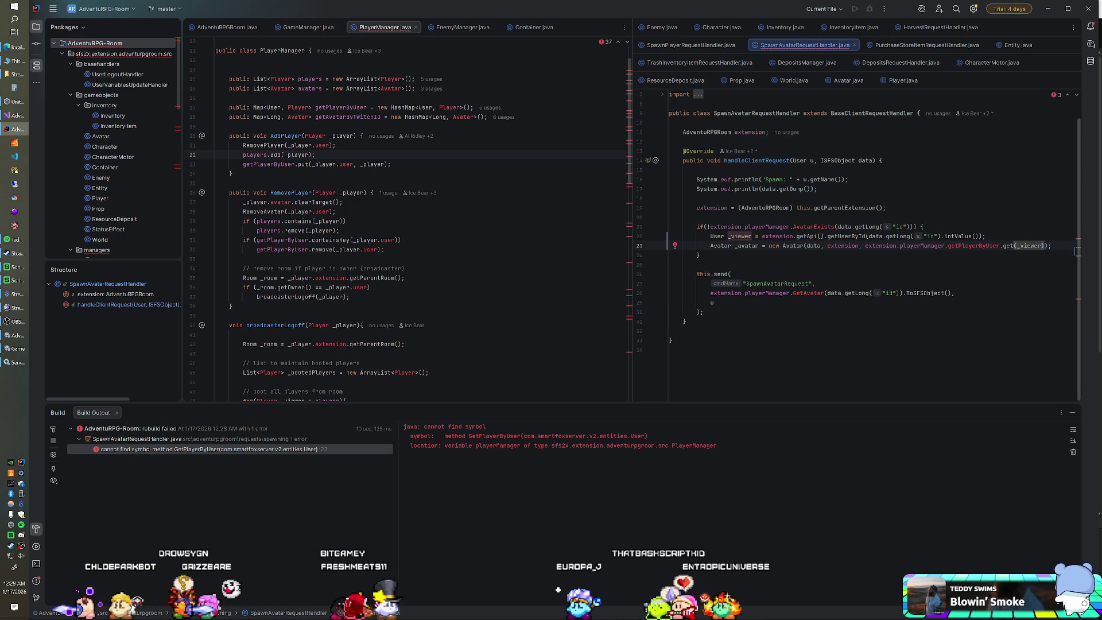
Rebuild the AdventuRPG-Room module and bring up the SmartFoxServer 2X console.
right_click(114, 47)
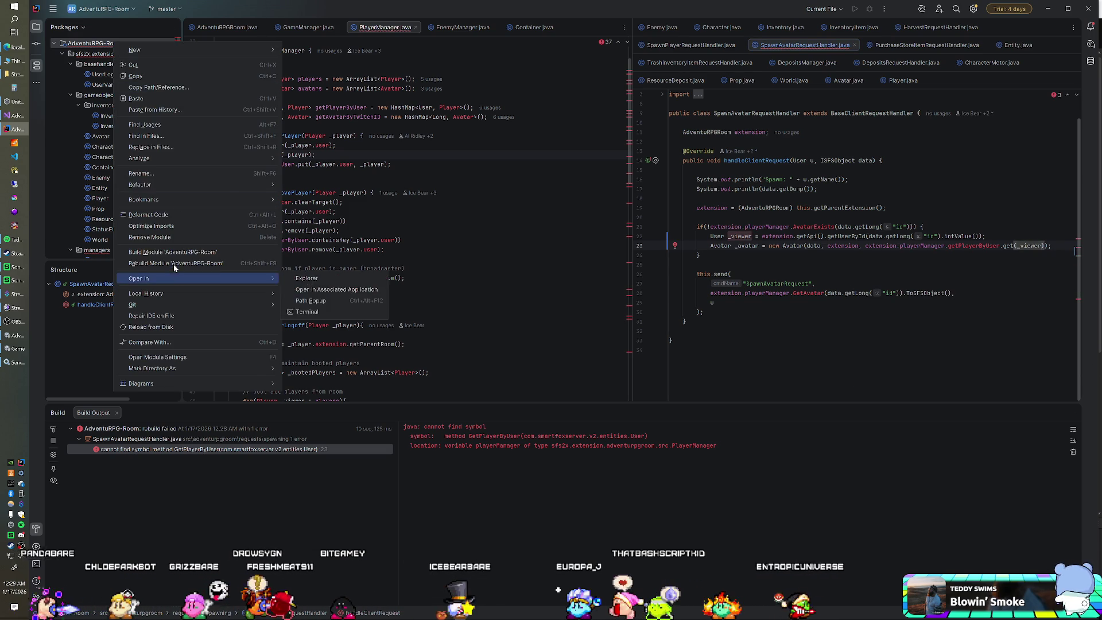
left_click(174, 264)
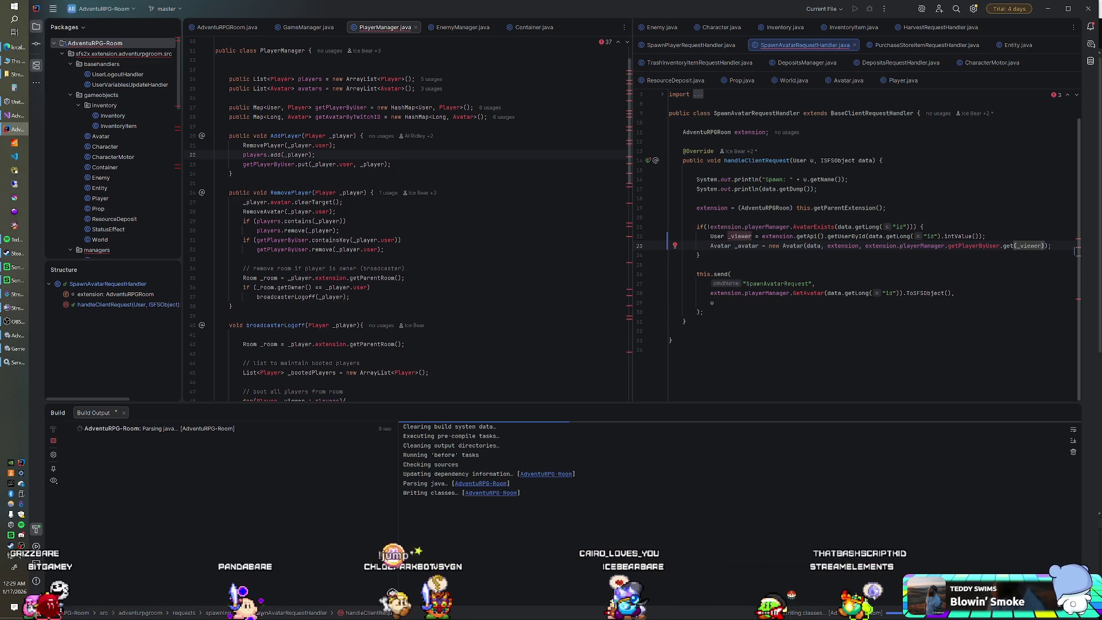
left_click(8, 145)
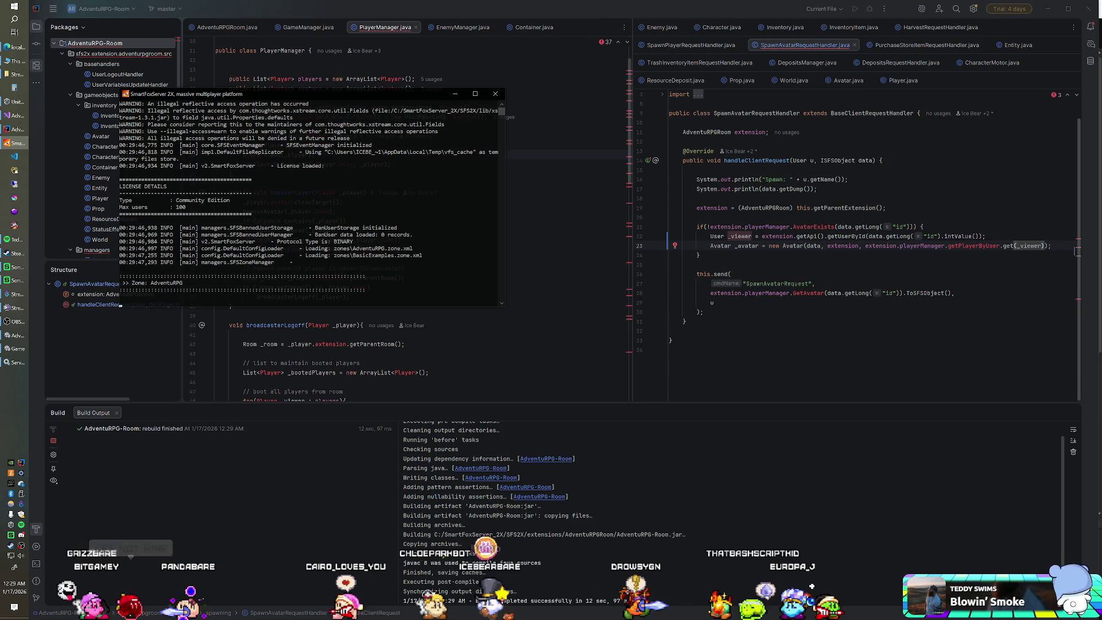
Run the game in Unity to test spawning, then open Avatar.java after the CharacterMotor NullPointerException.
left_click(15, 349)
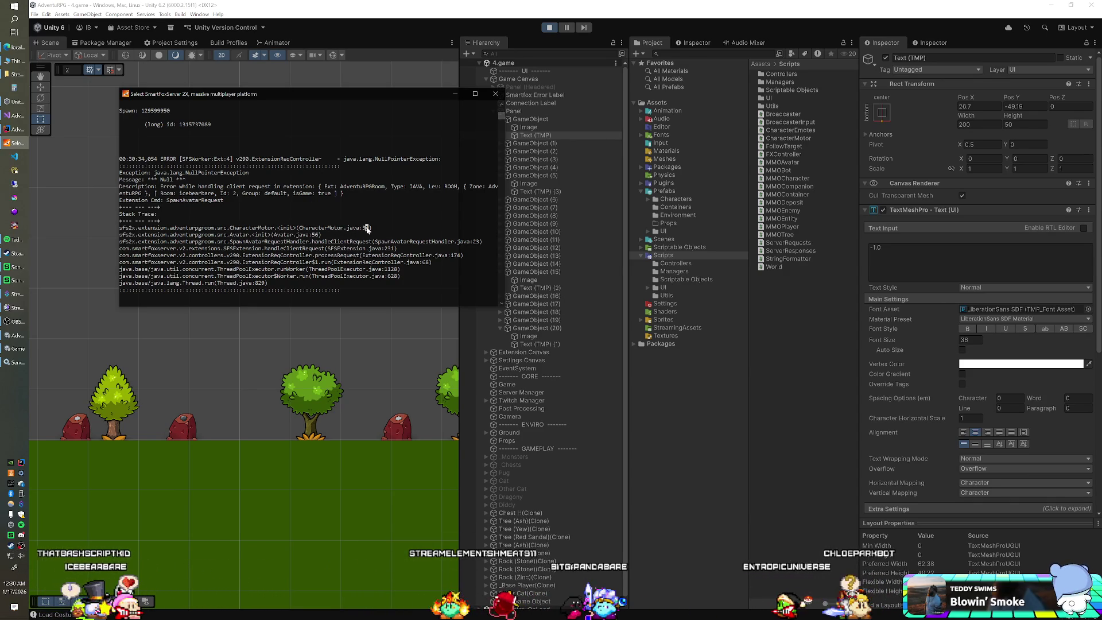
left_click(18, 129)
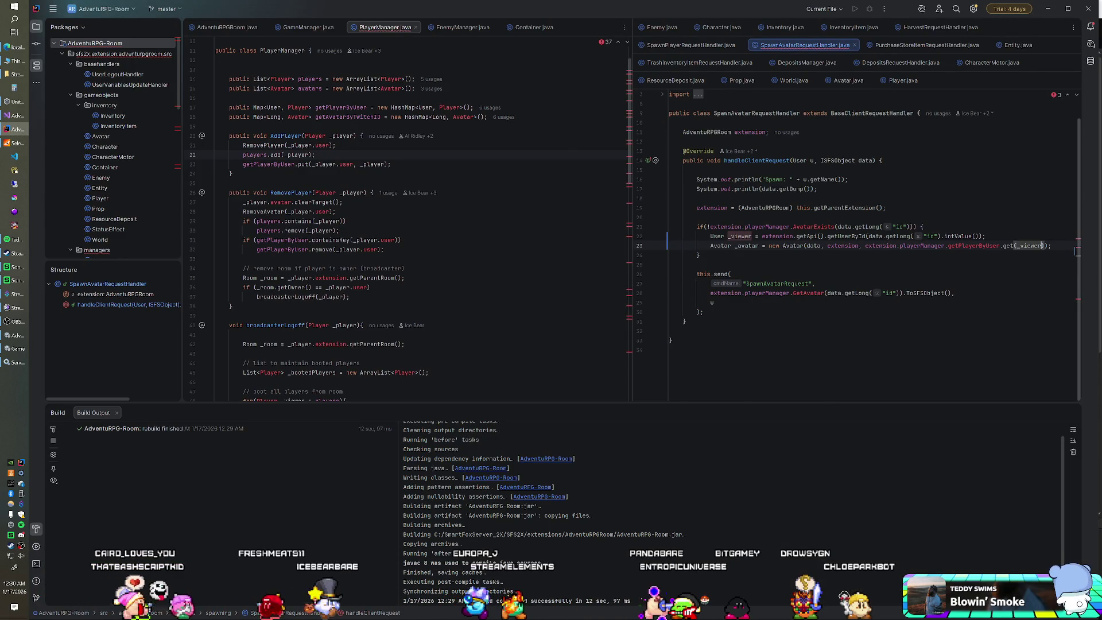
left_click(848, 83)
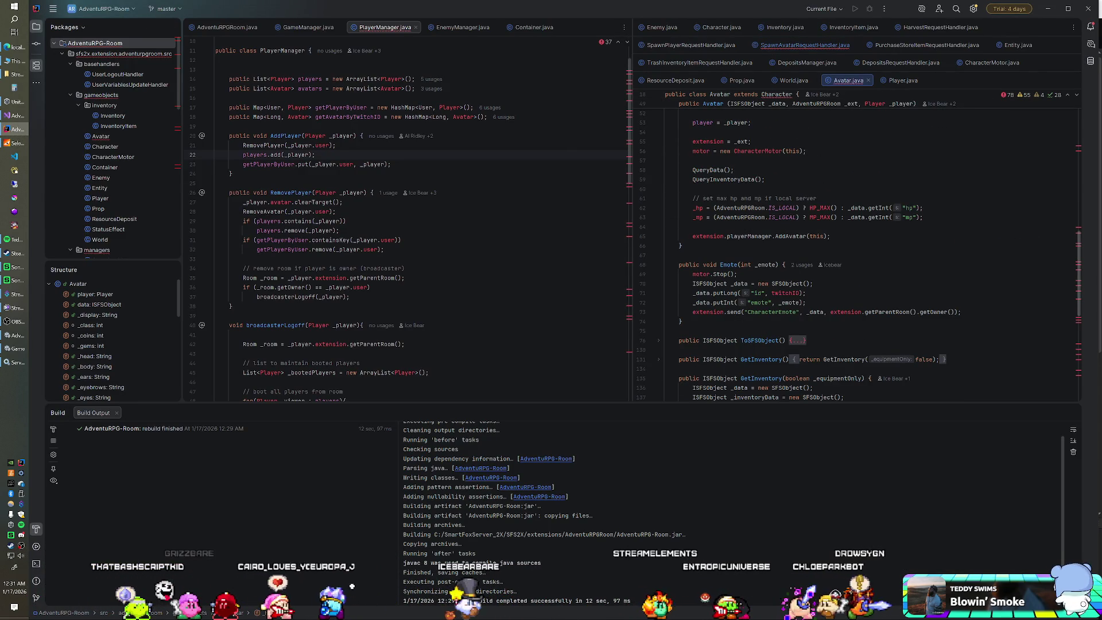
Hide the Build output, check the server stack trace, and review the Avatar constructor.
scroll(856, 247, "down", 5)
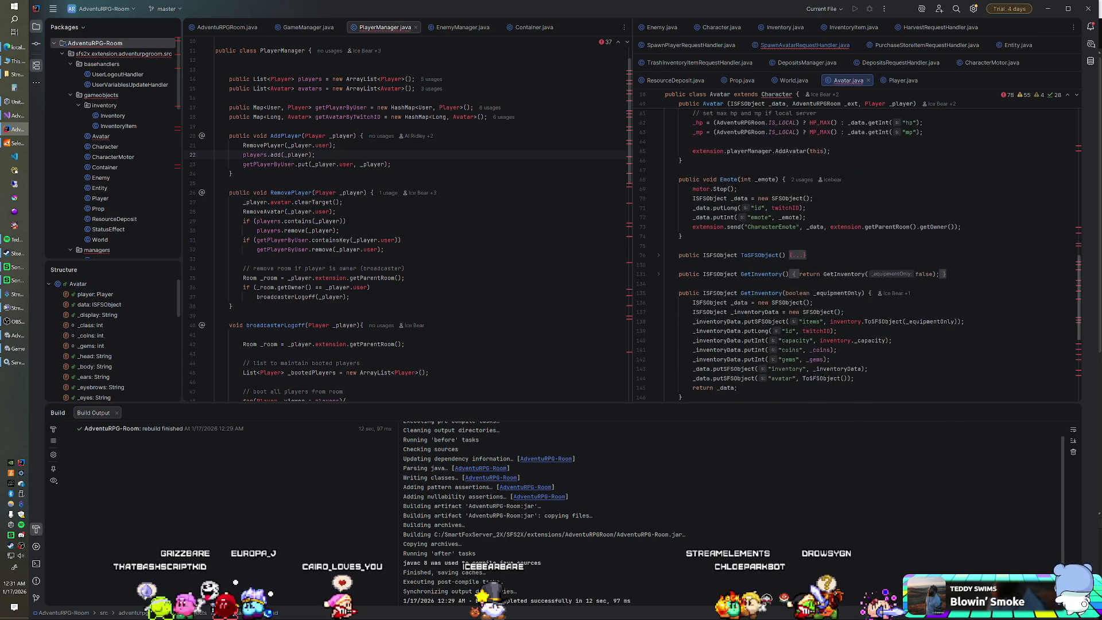
left_click(1072, 414)
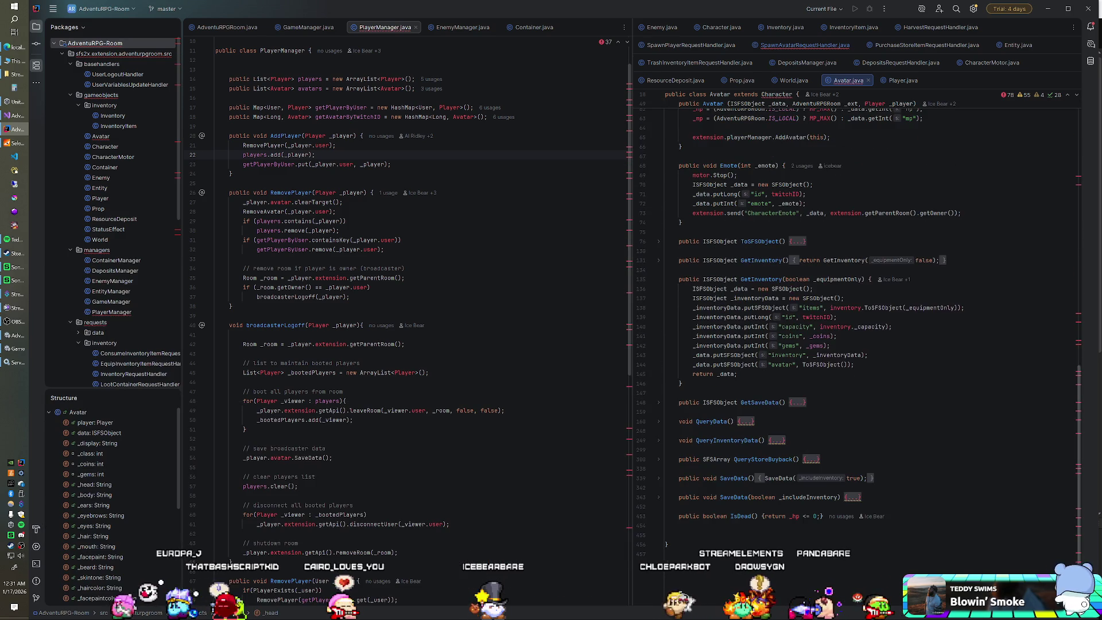
scroll(856, 321, "up", 8)
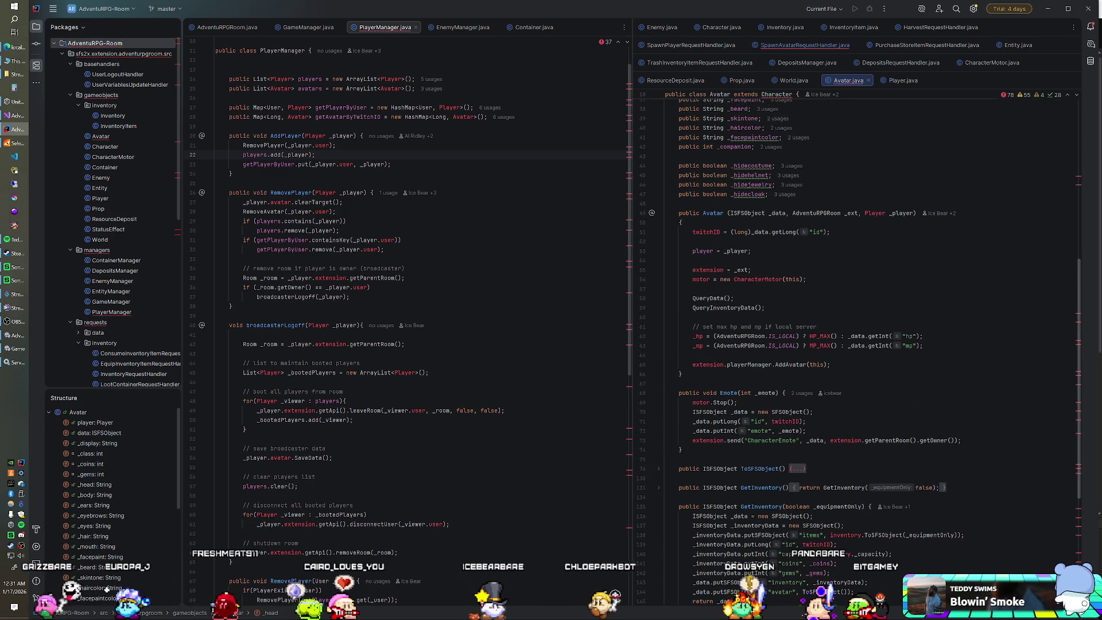
scroll(855, 345, "down", 2)
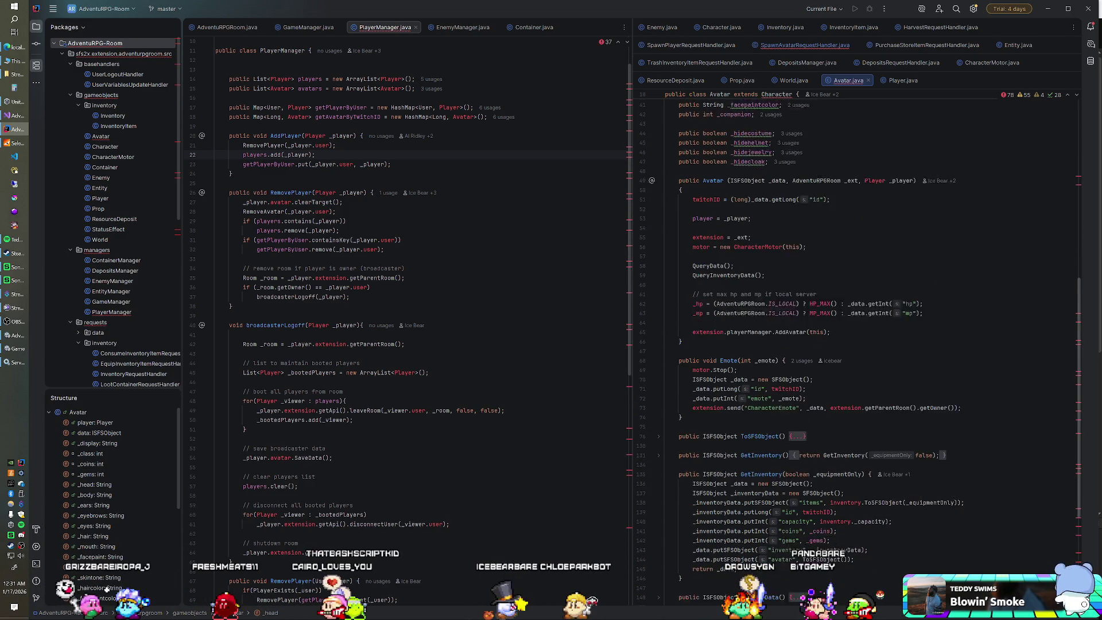
left_click(13, 144)
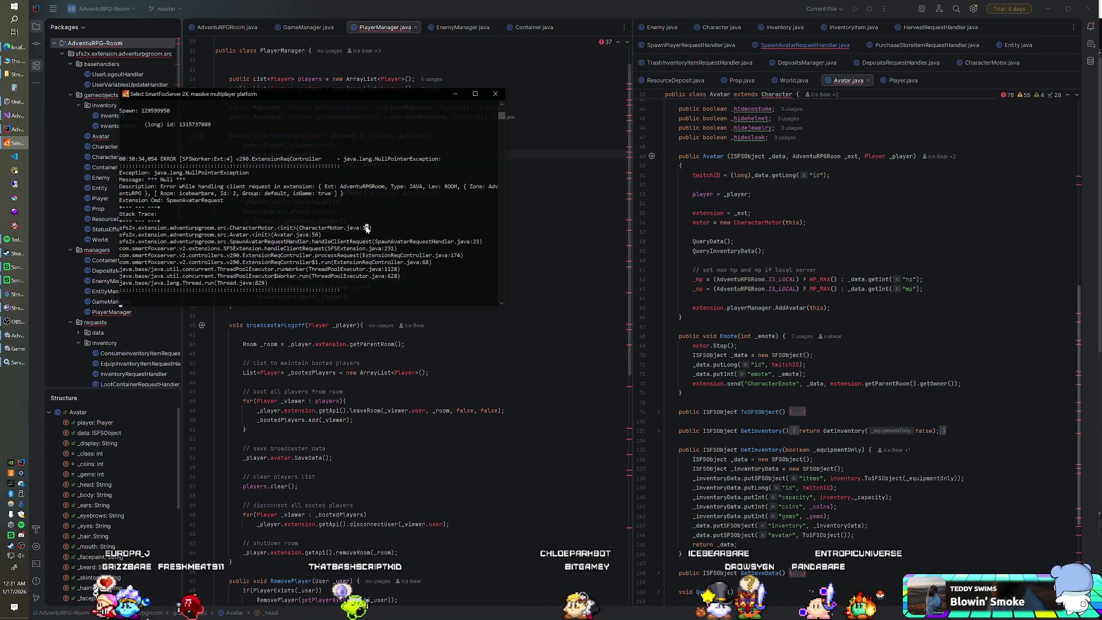
left_click(765, 251)
scroll(766, 251, "up", 3)
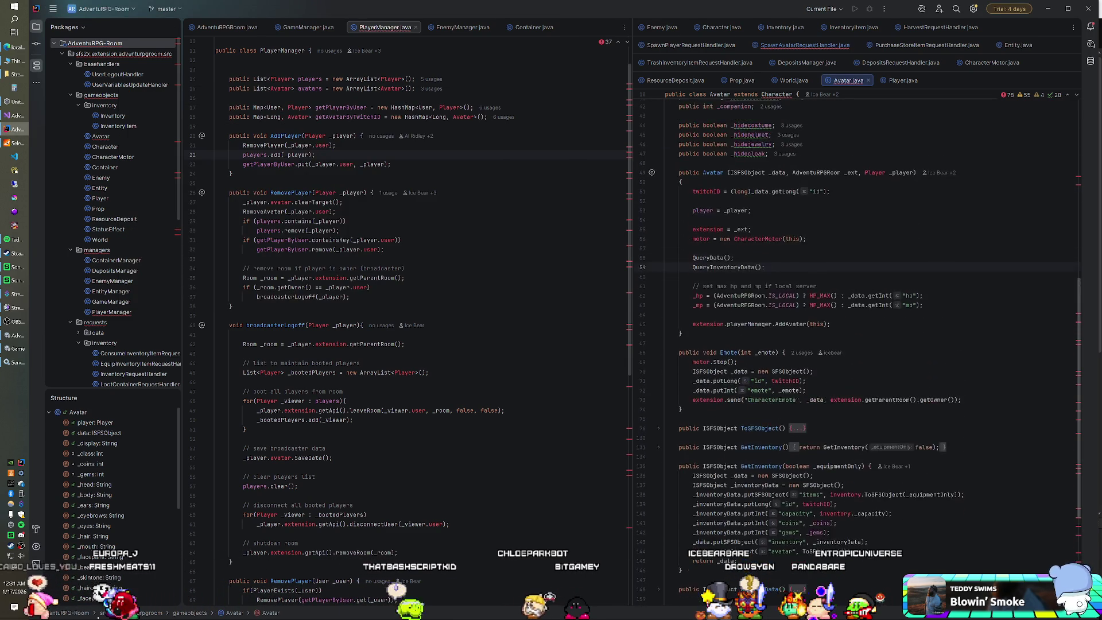
Inspect CharacterMotor.java and Entity.java, return to SpawnAvatarRequestHandler.java, and maximize a new browser window.
left_click(991, 63)
scroll(862, 345, "up", 10)
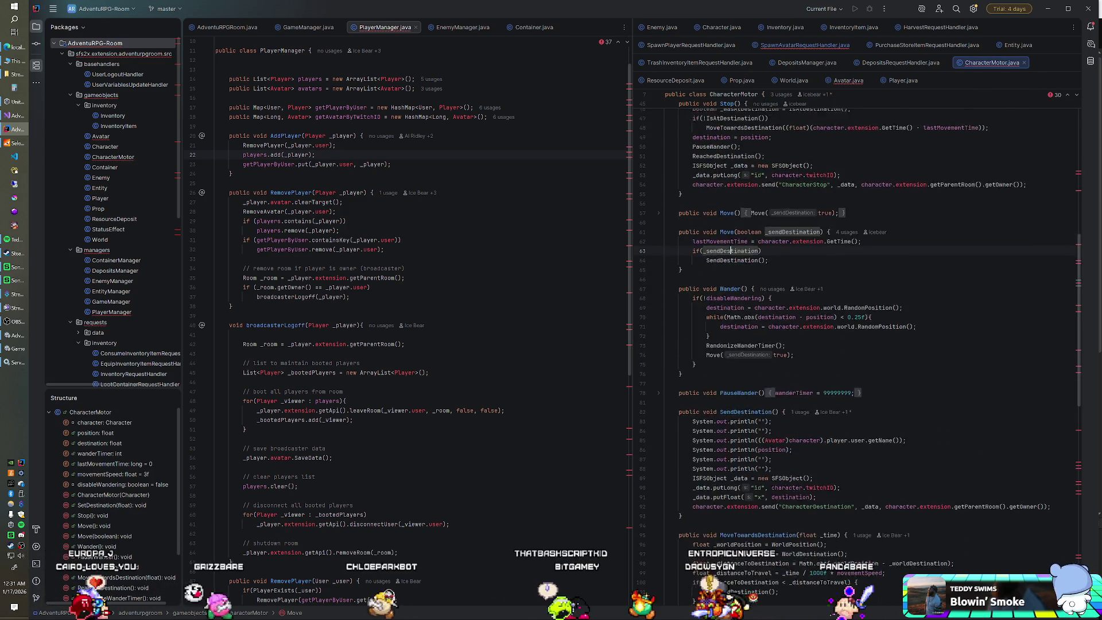
scroll(861, 345, "up", 8)
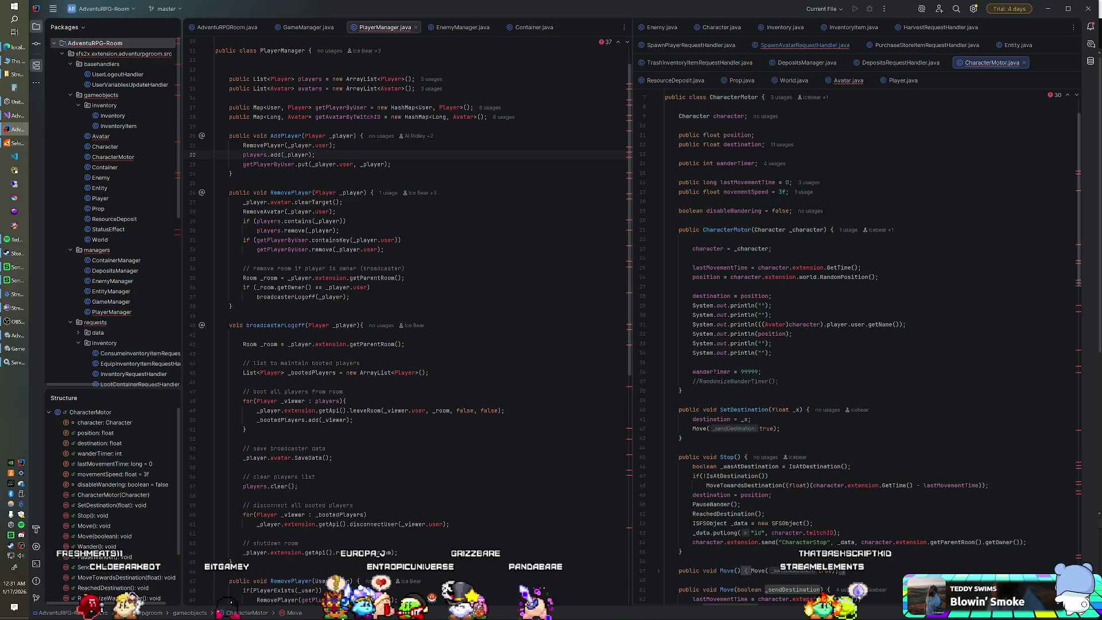
left_click(1012, 48)
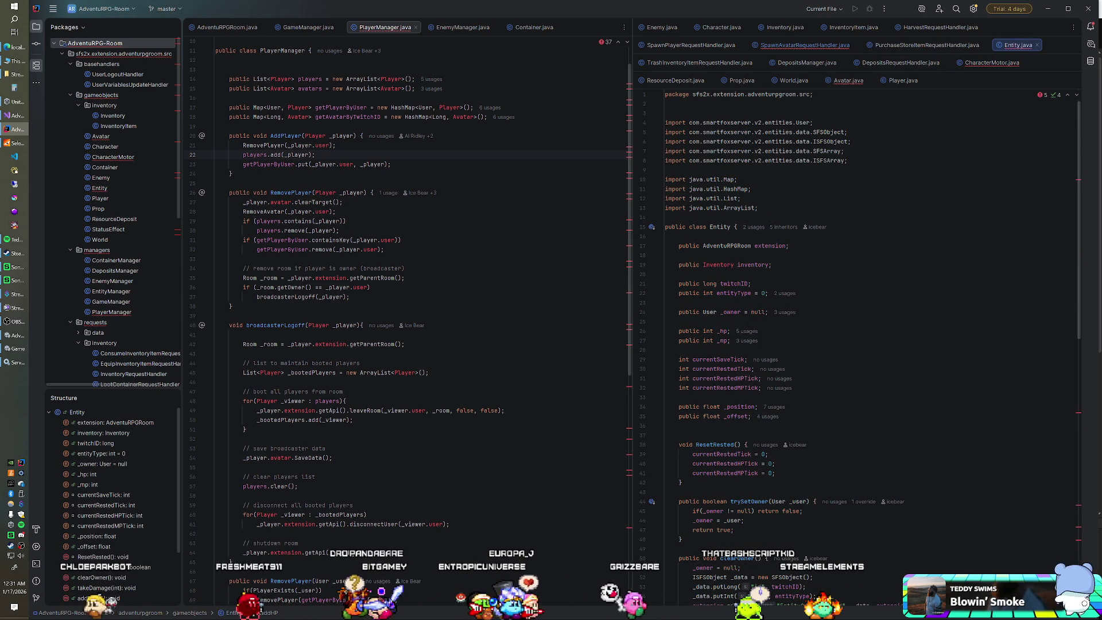
left_click(805, 45)
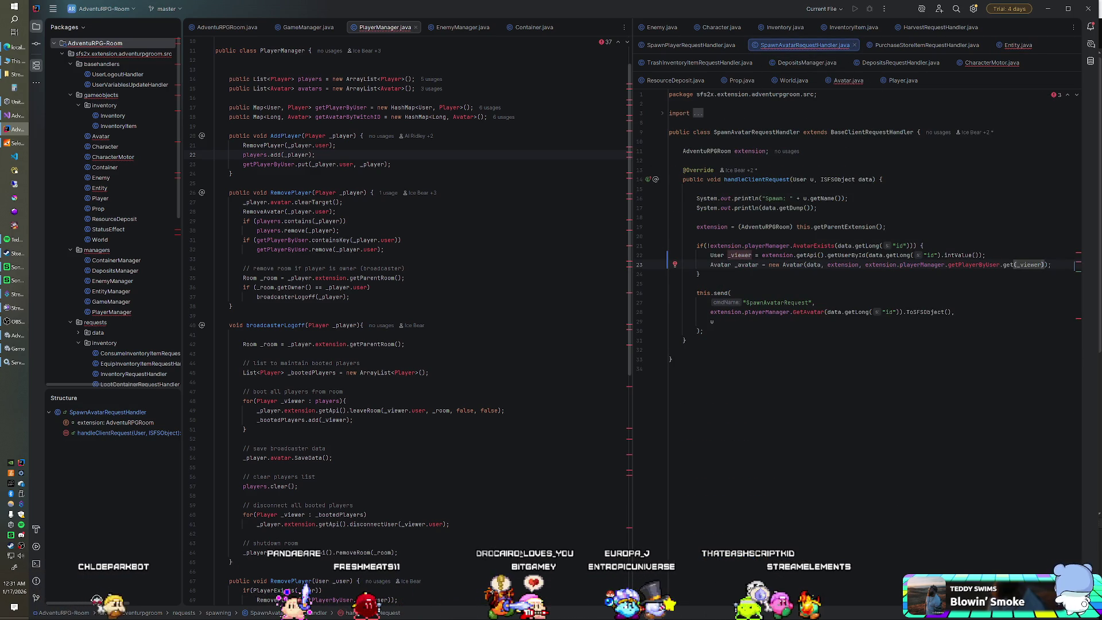
mouse_move(948, 150)
left_mouse_down()
mouse_move(753, 95)
mouse_move(667, 9)
mouse_move(631, 0)
left_mouse_up()
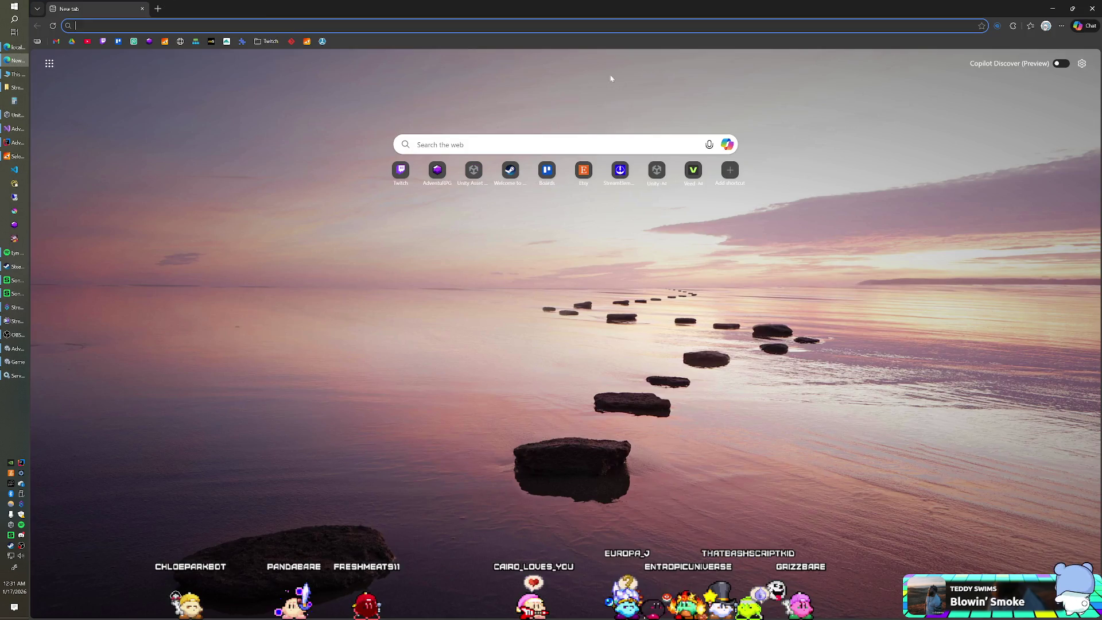
Log in to the SmartFoxServer 2X Admin Tool using the saved admin credentials.
left_click(307, 42)
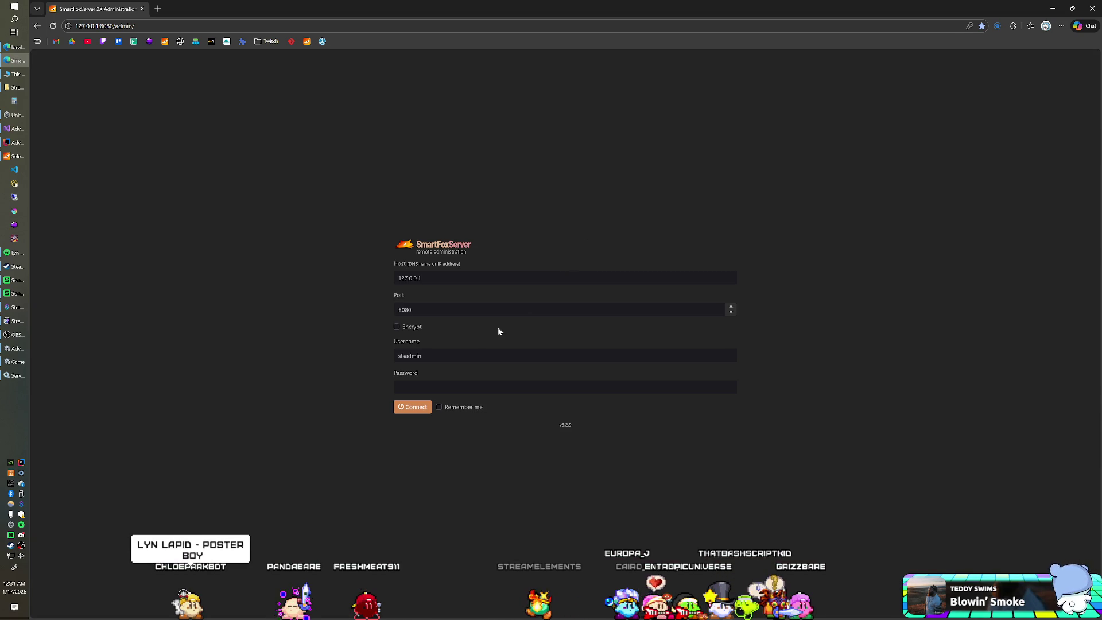
left_click(416, 381)
left_click(447, 394)
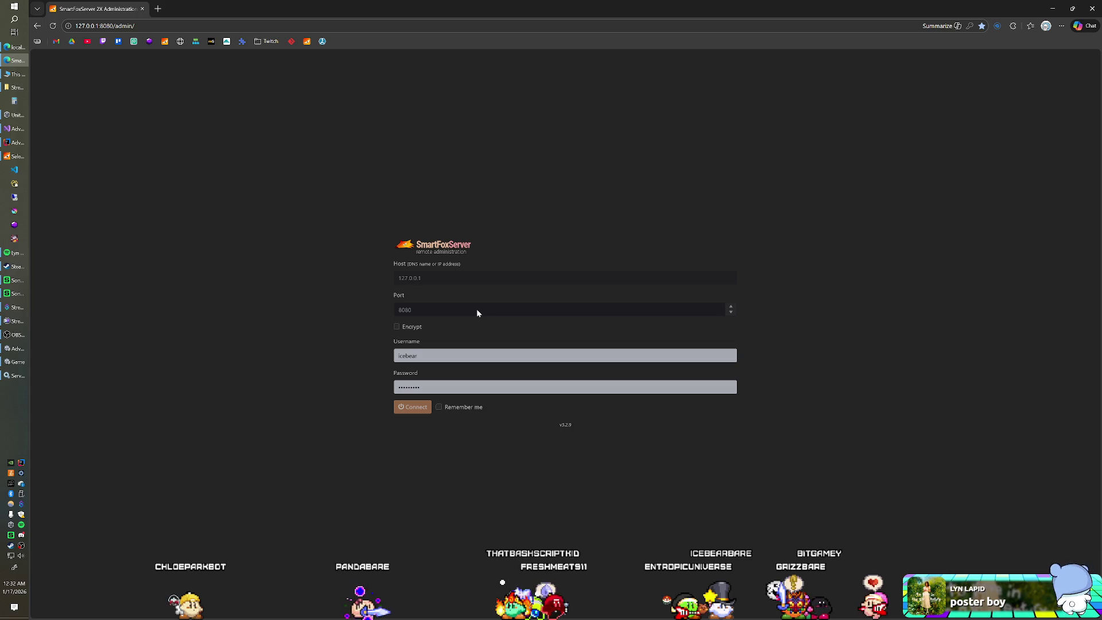
left_click(8, 158)
left_click(385, 271)
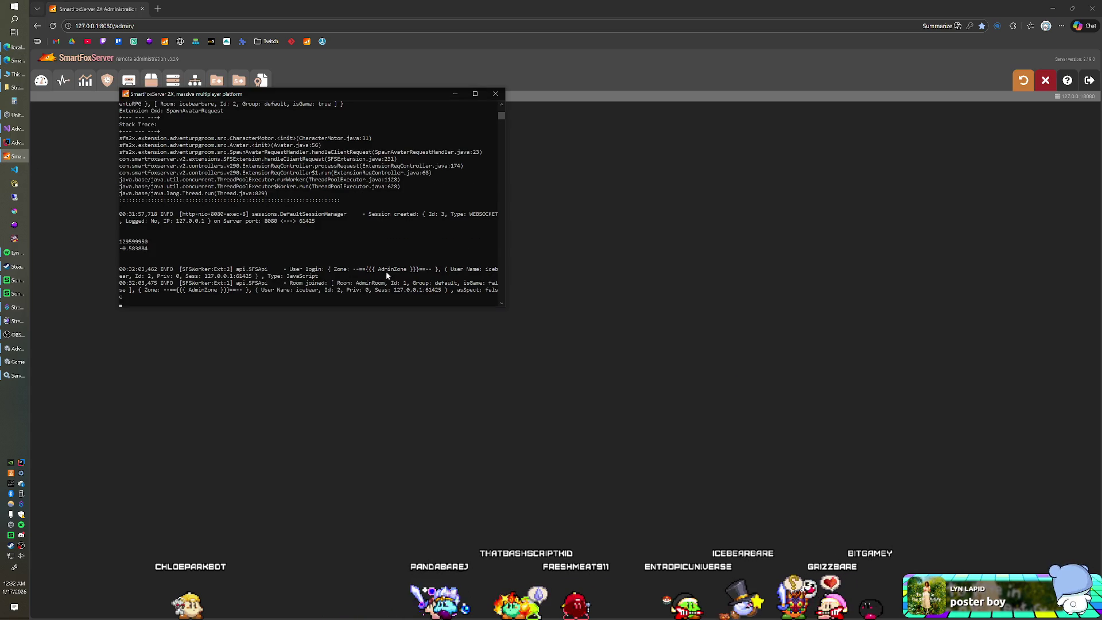
In Zone Monitor, select the AdventuRPG zone, its room and first user, and monitor that user.
left_click(631, 52)
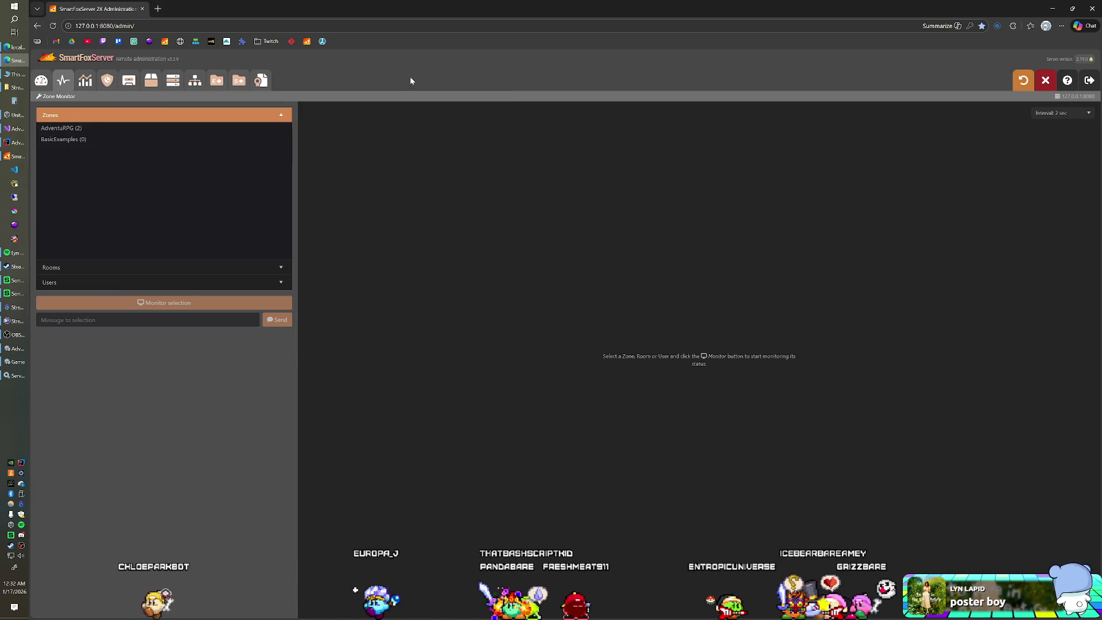
left_click(146, 132)
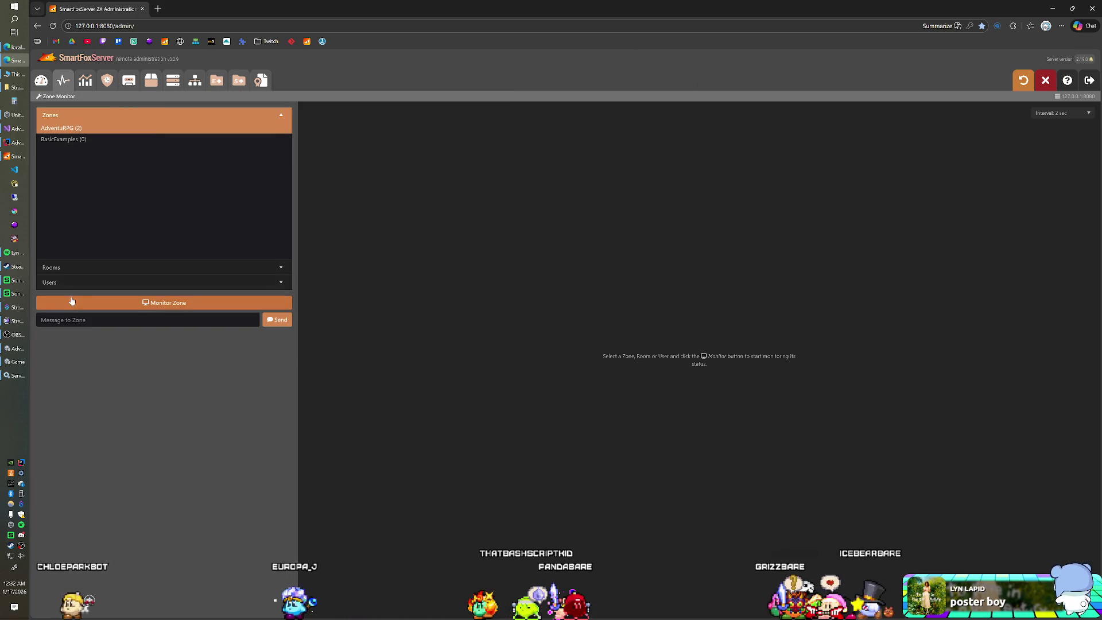
left_click(69, 272)
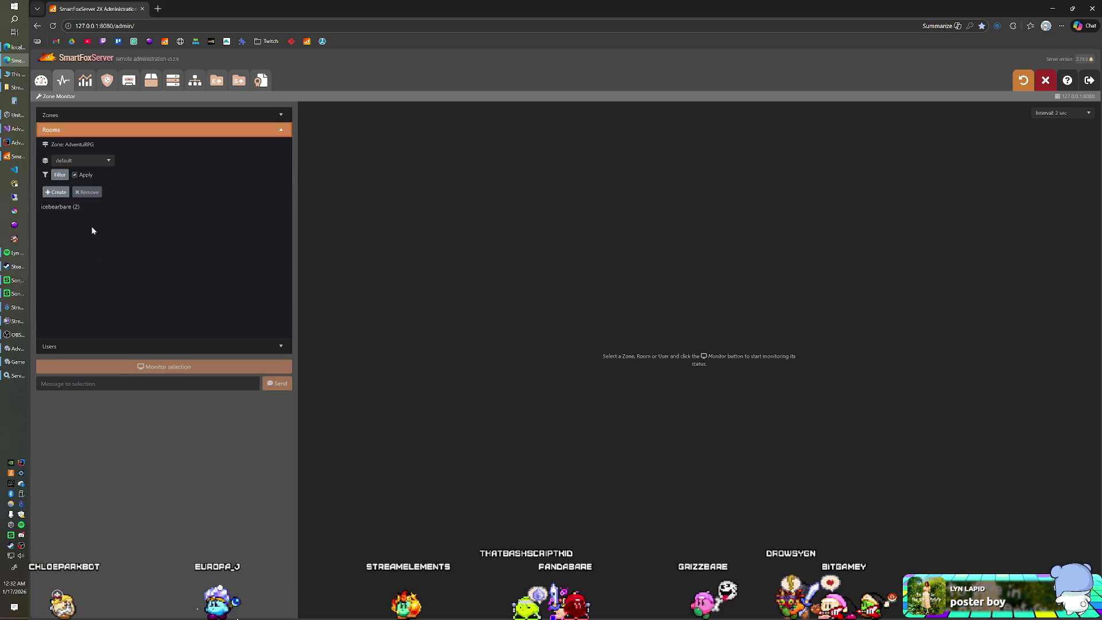
left_click(77, 207)
left_click(63, 344)
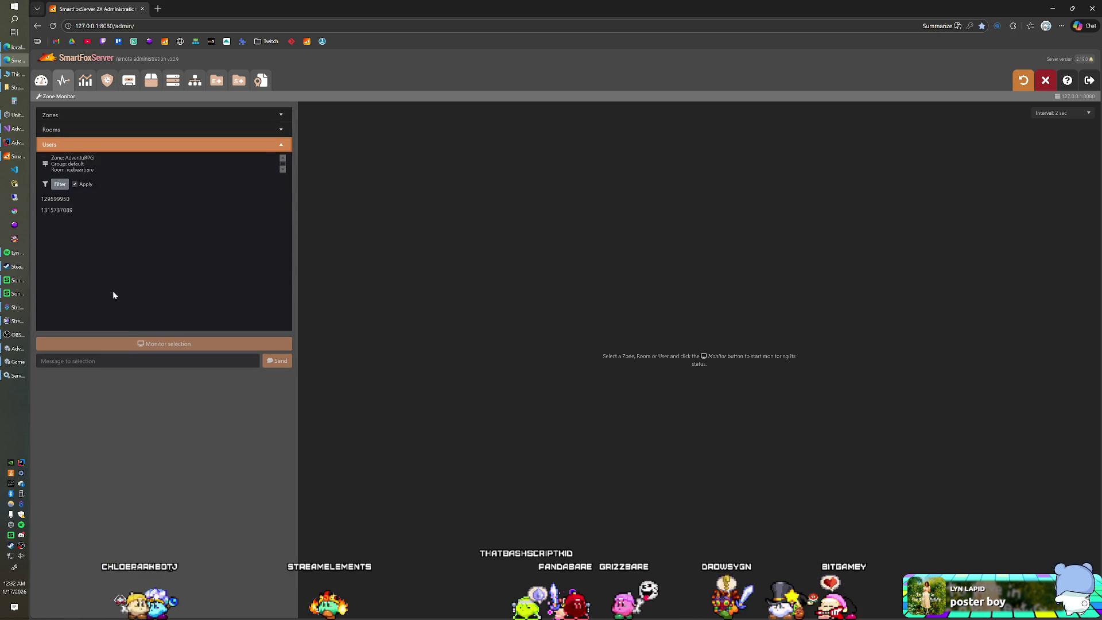
left_click(95, 201)
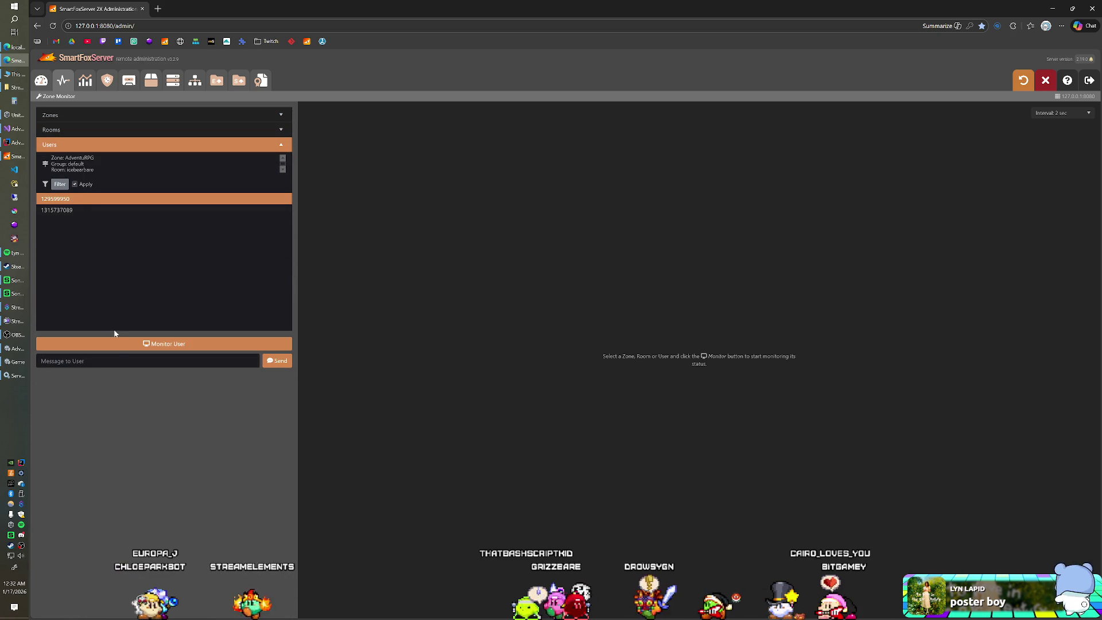
left_click(118, 344)
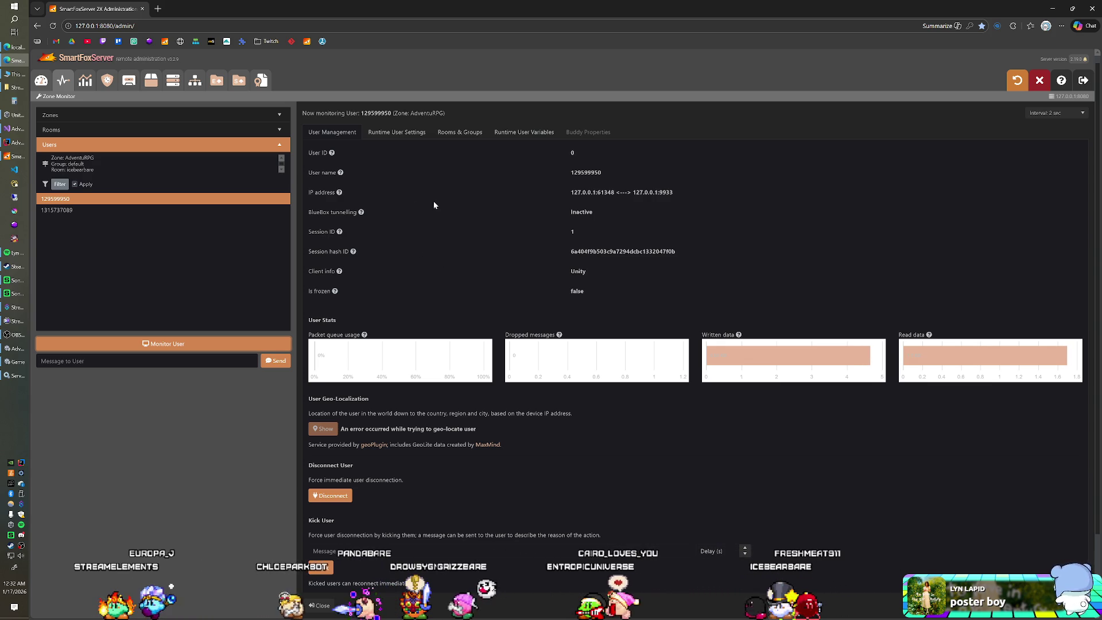
left_click(20, 147)
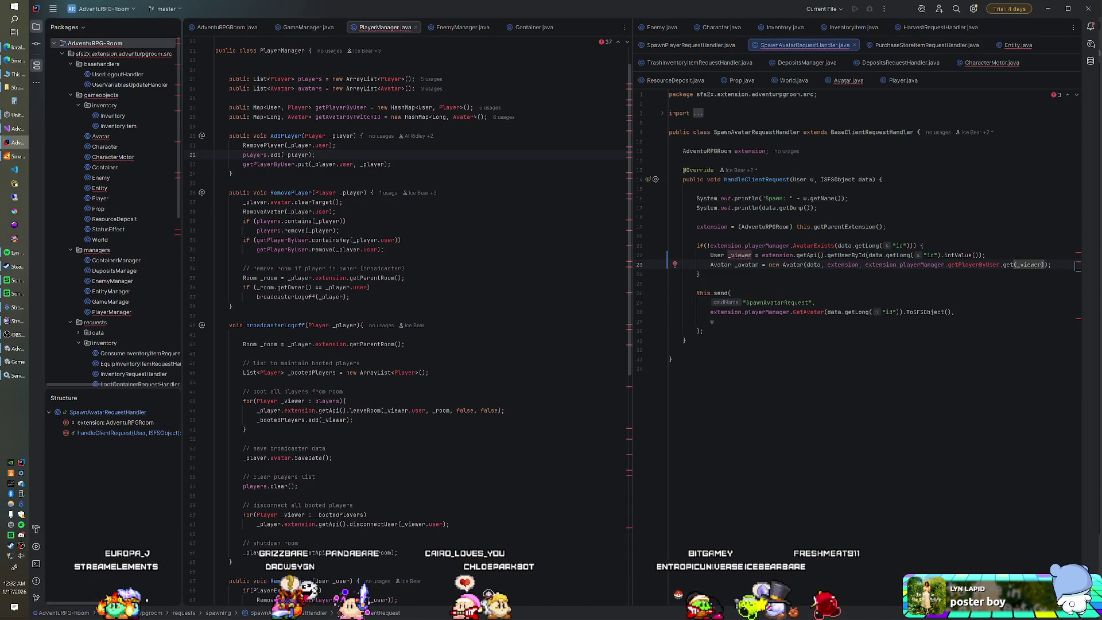
Try replacing the getUserById call with getUserByName via autocomplete, then undo it.
left_click(828, 255)
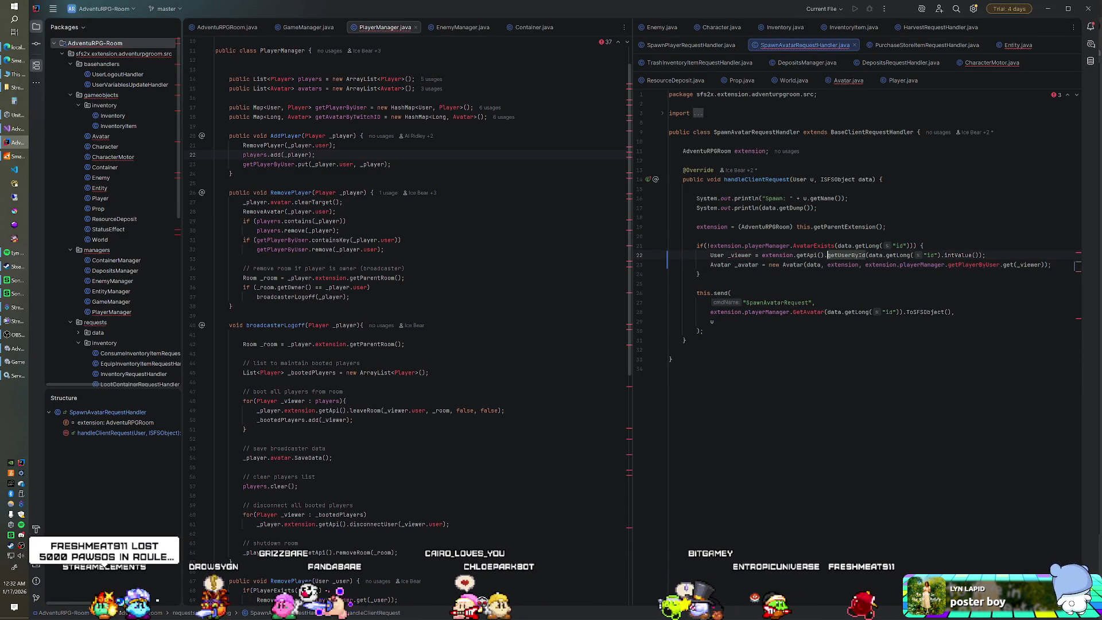
left_click_drag(826, 255, 986, 255)
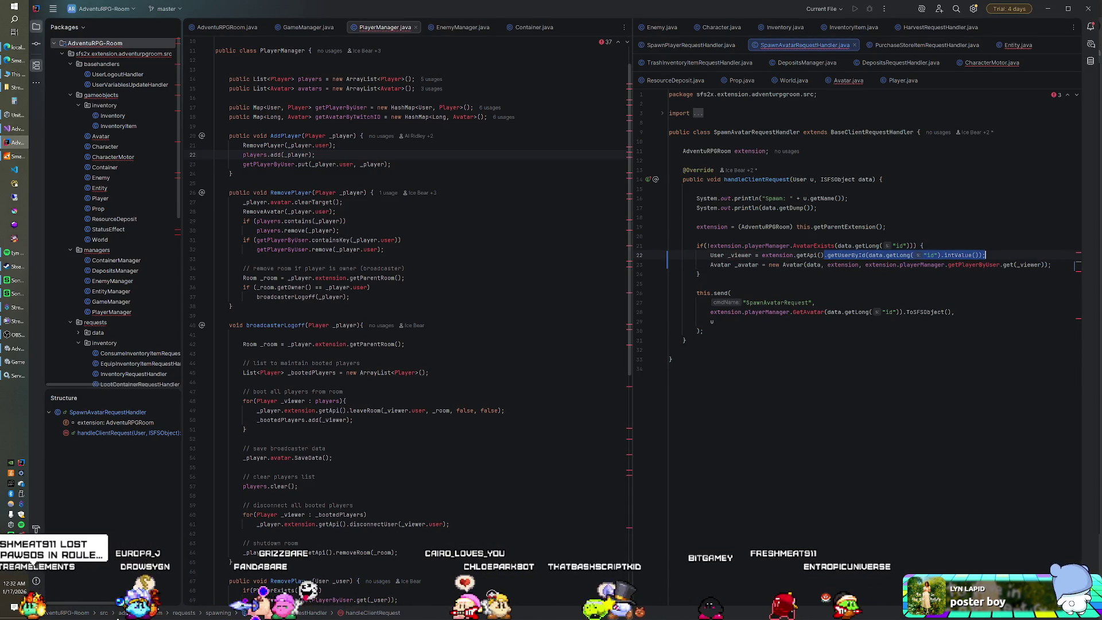
type(".getU")
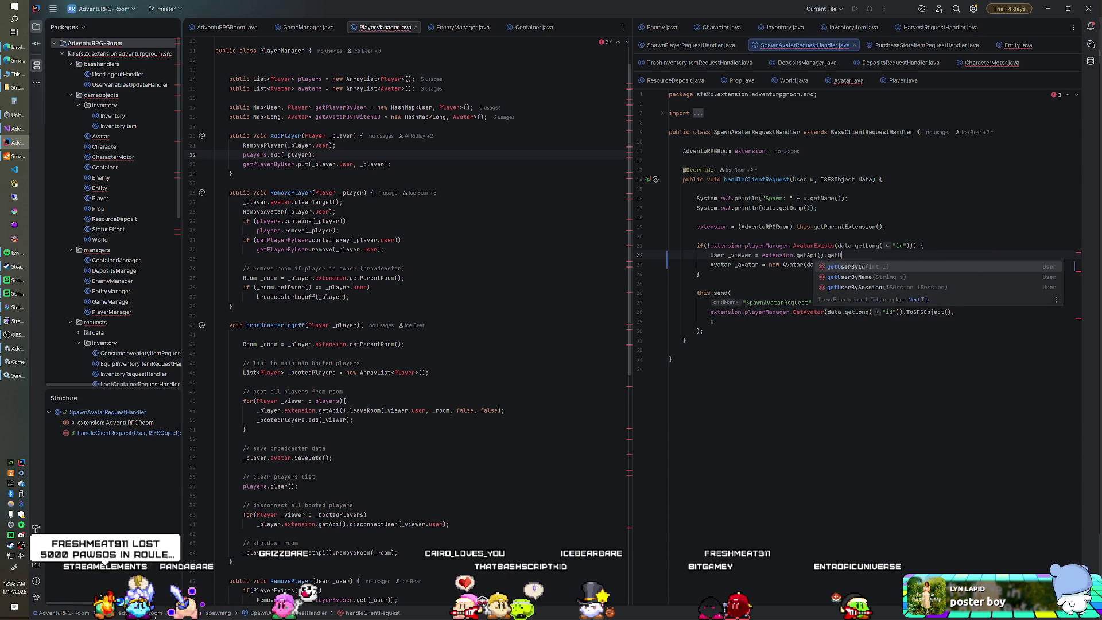
key("Down")
key("Return")
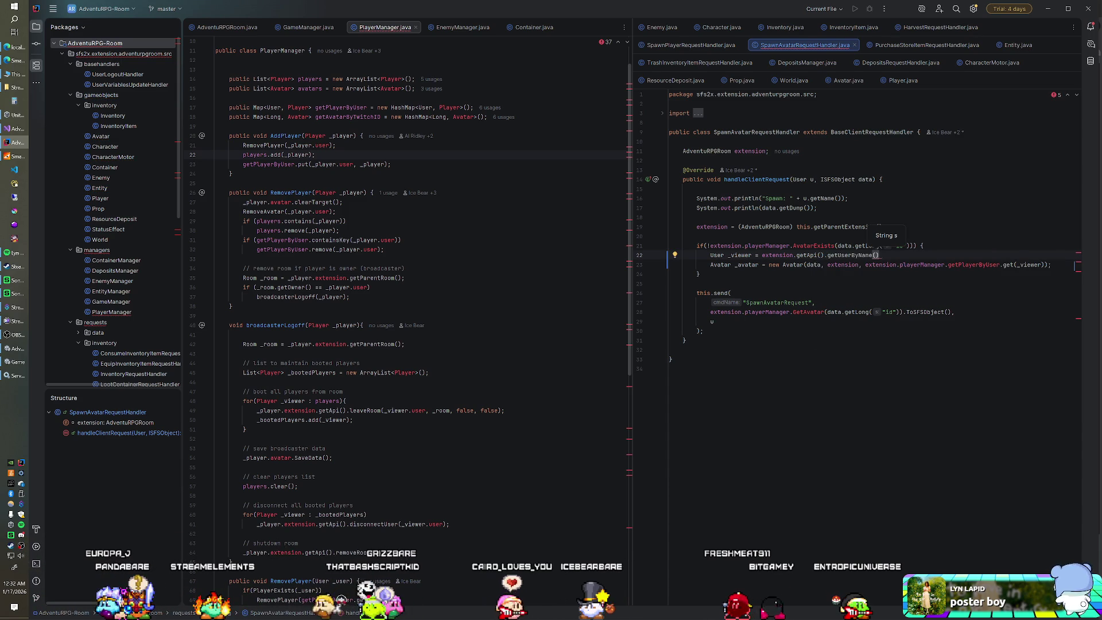
key("ctrl+z")
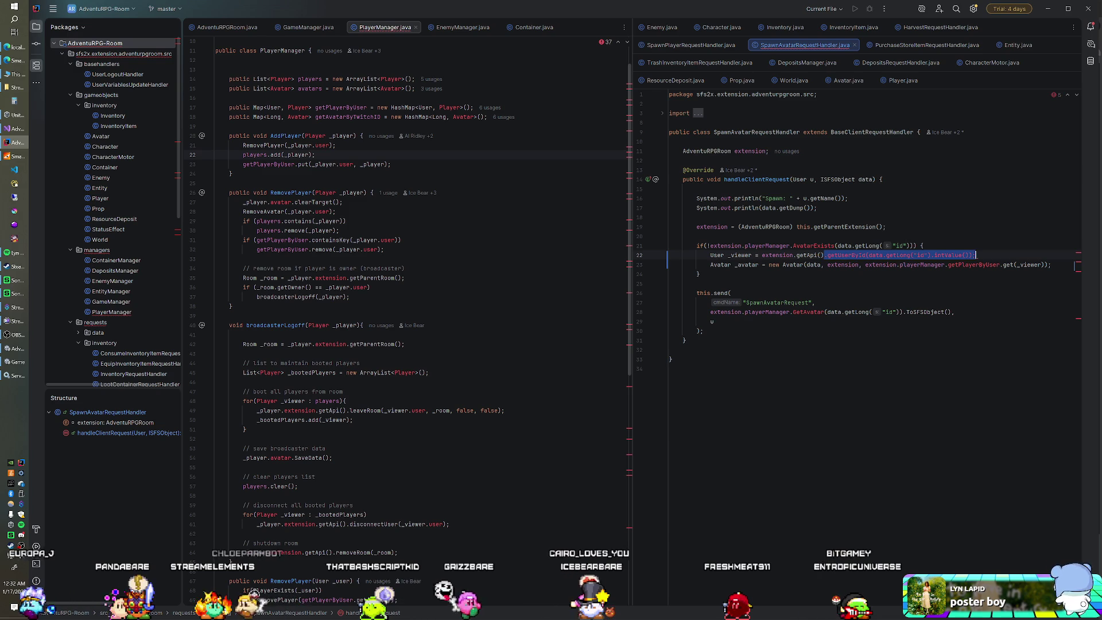
key("Up")
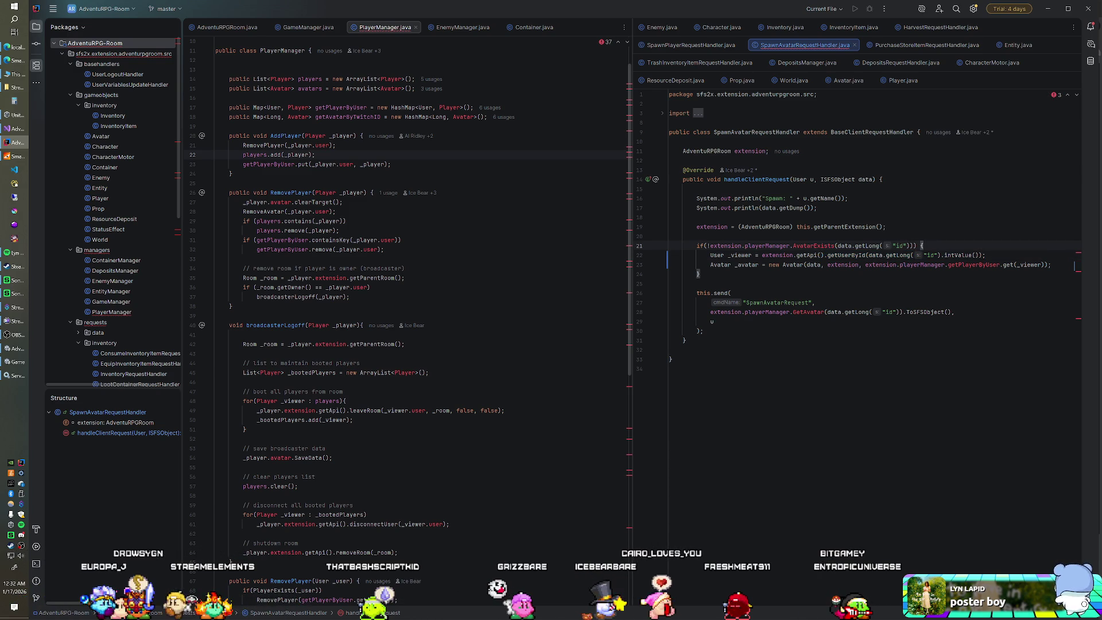
Make line 22 use getUserByName with the id converted by toString() instead of intValue().
double_click(847, 255)
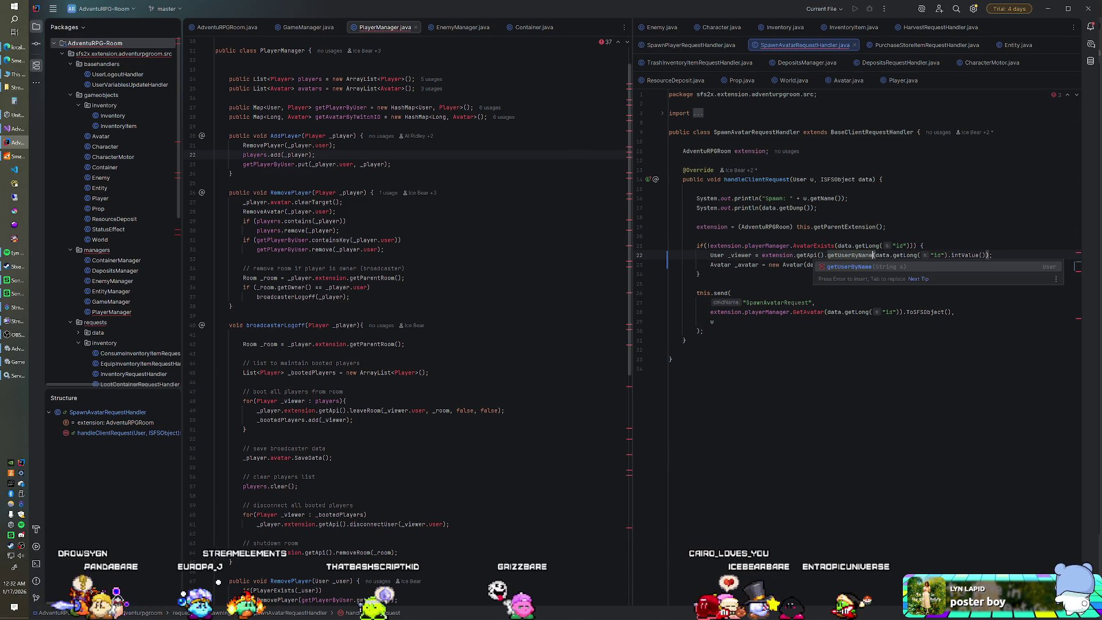
left_click_drag(949, 255, 986, 256)
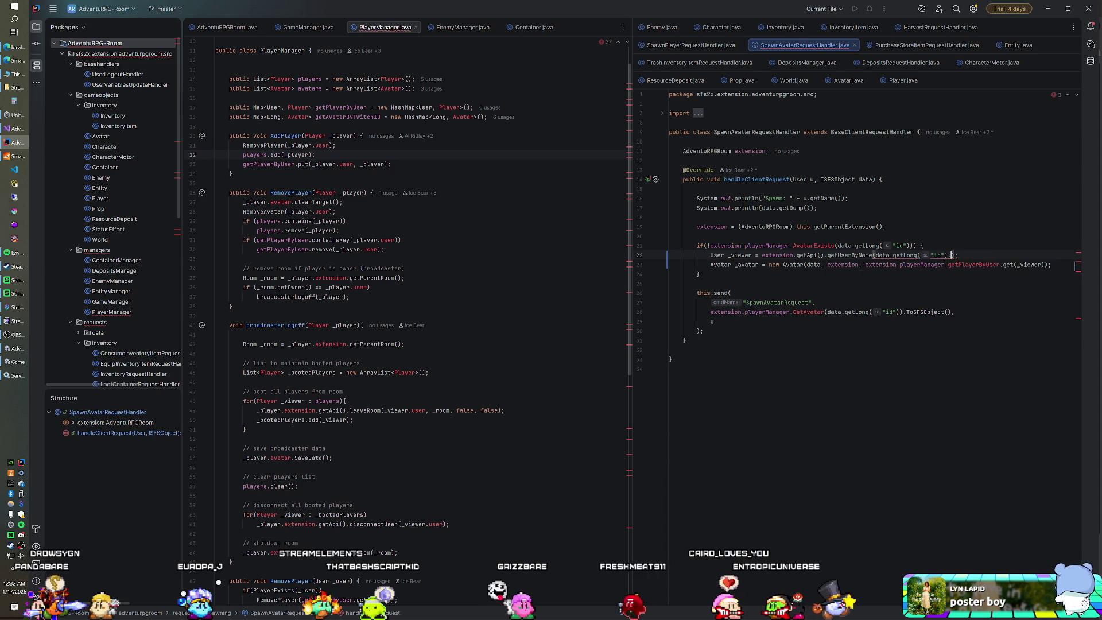
type(".toString")
key("Return")
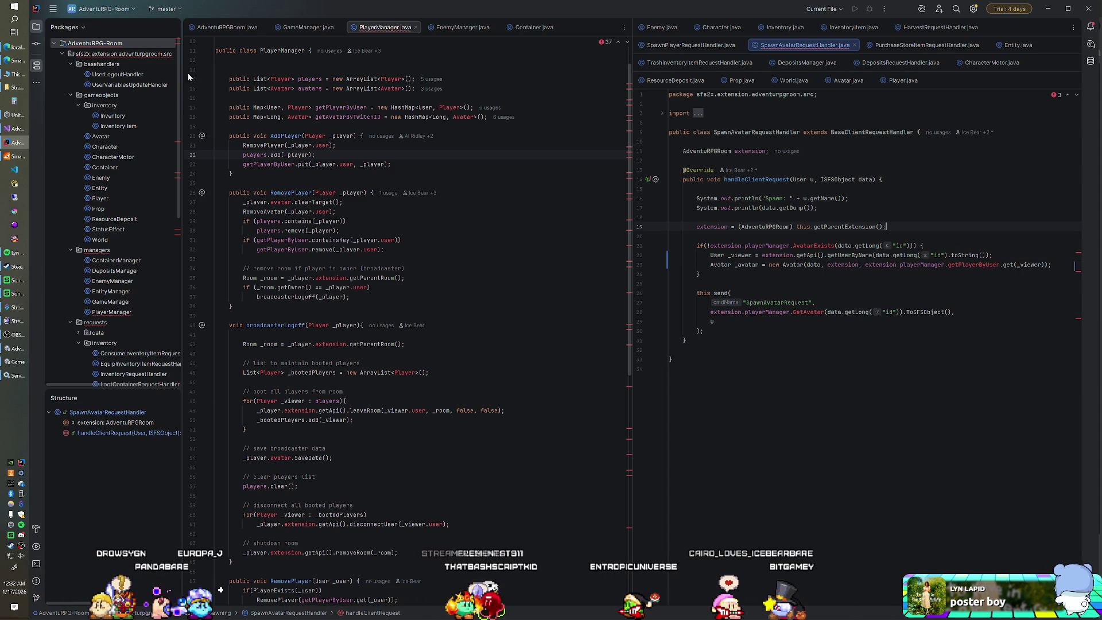
right_click(117, 51)
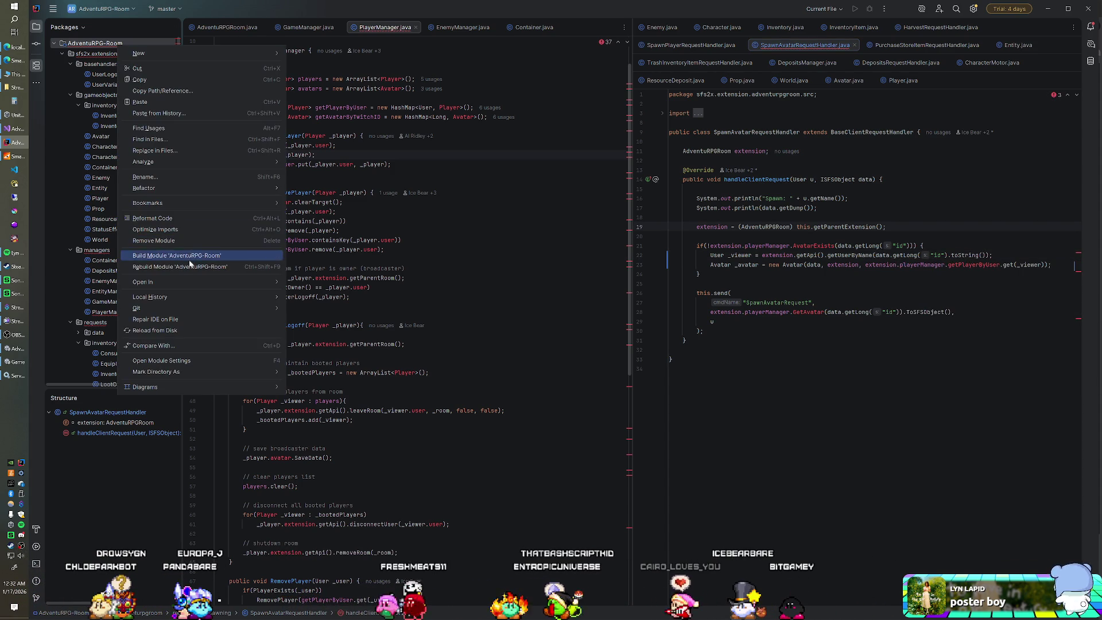
Build the AdventuRPG-Room module with the getUserByName change, then return to IntelliJ IDEA.
left_click(189, 268)
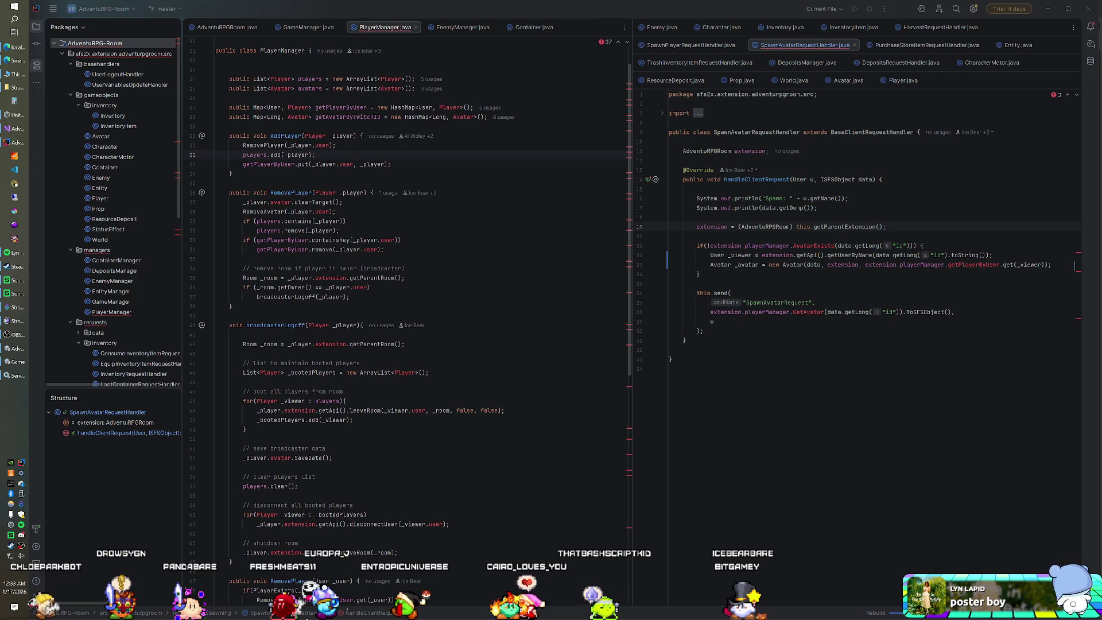
key("alt+Tab")
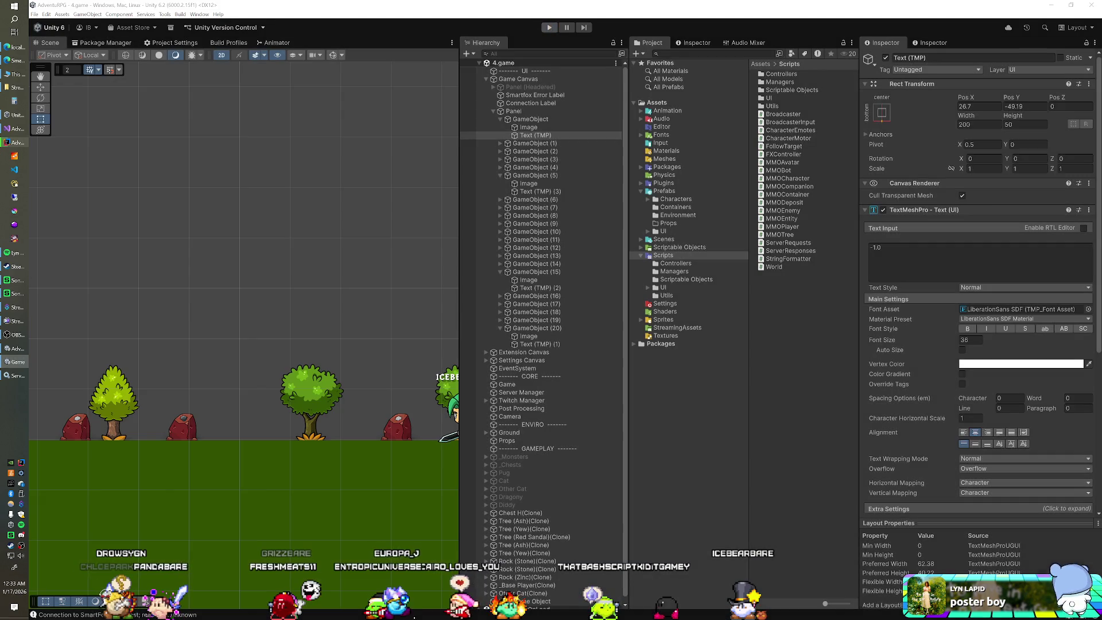
left_click(17, 144)
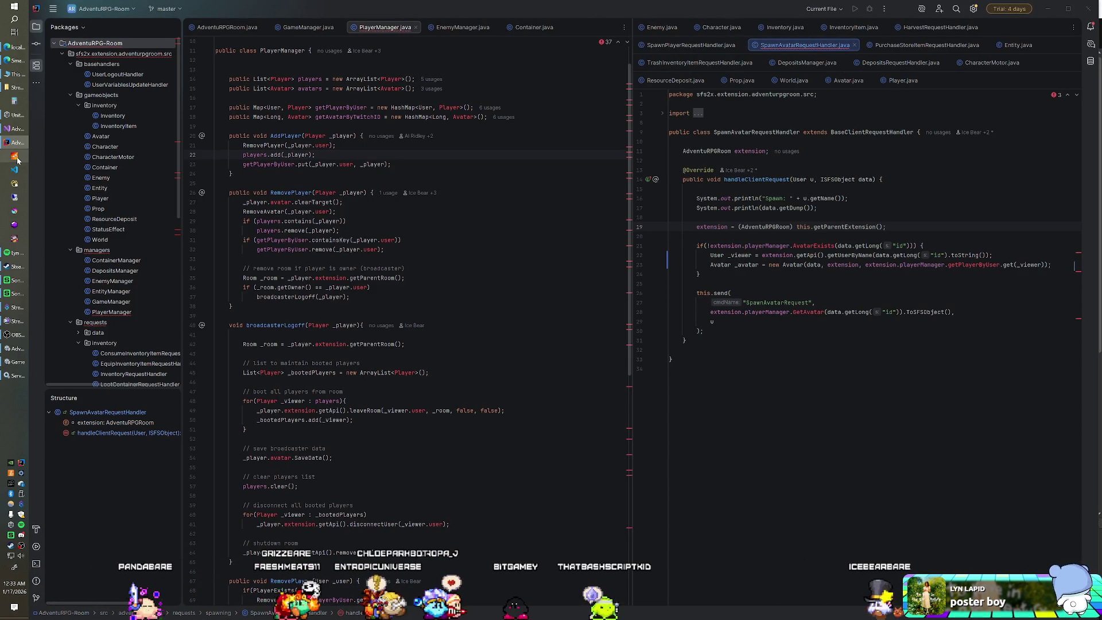
Start SmartFoxServer 2X, run the game in Unity Play mode, and exit the full-screen game view.
left_click(15, 159)
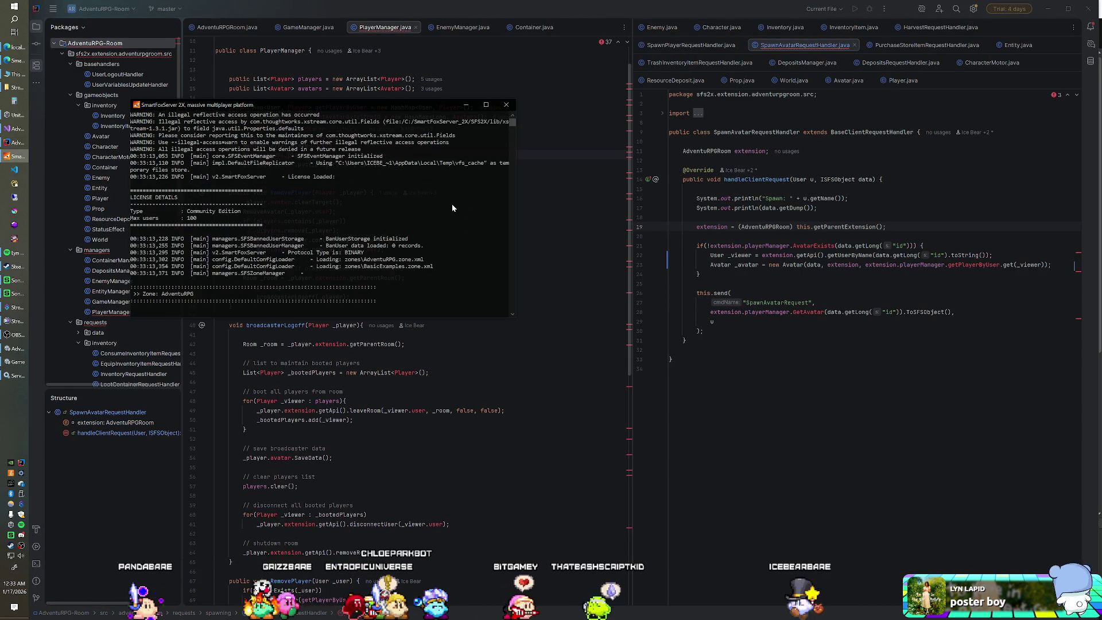
key("alt+Tab")
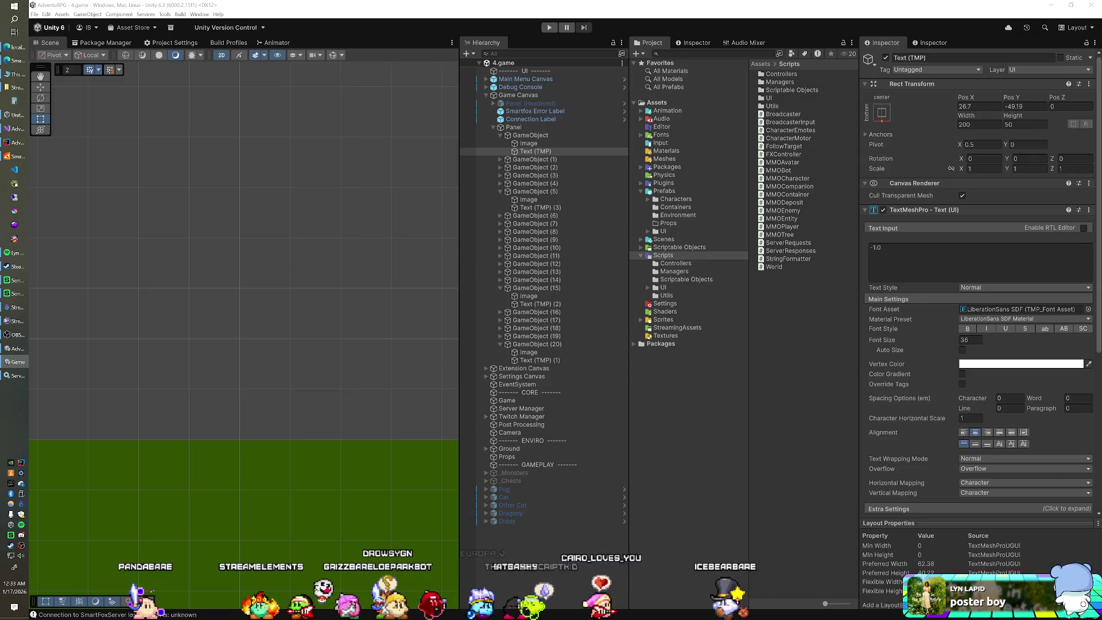
key("ctrl+p")
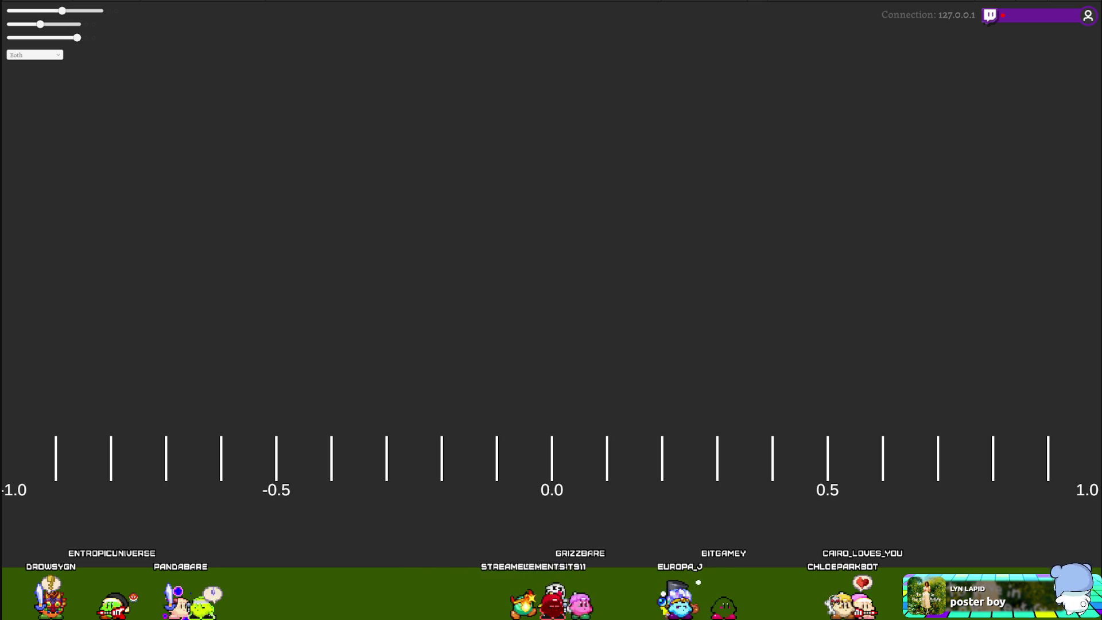
key("ctrl+shift+F7")
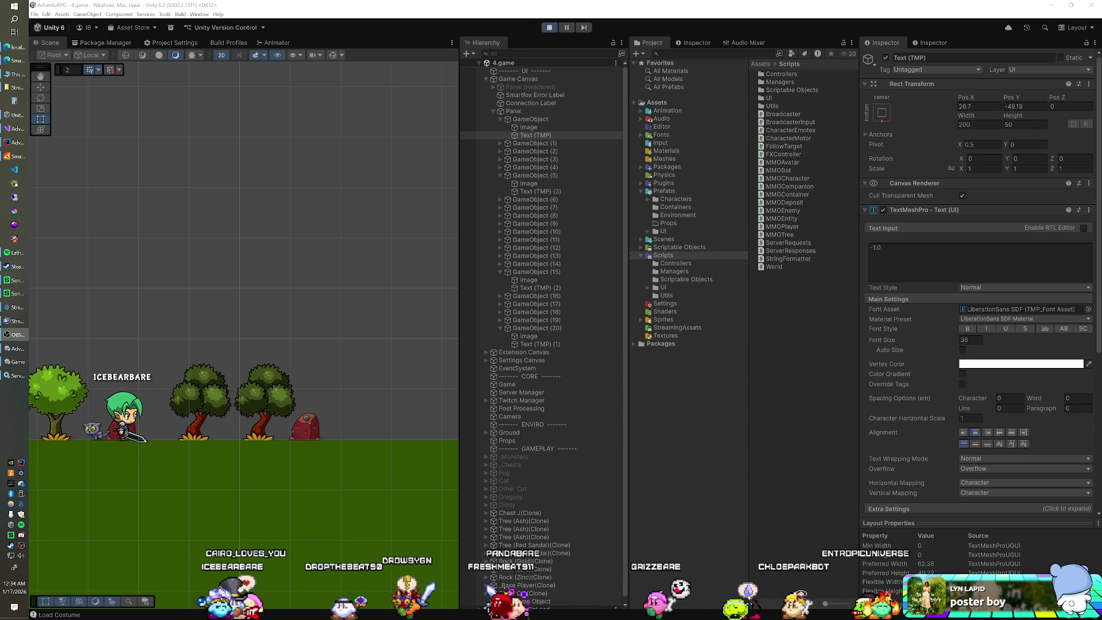
Read the CharacterMotor NullPointerException in the server log, stop Unity's Play mode, and return to IntelliJ.
left_click(441, 22)
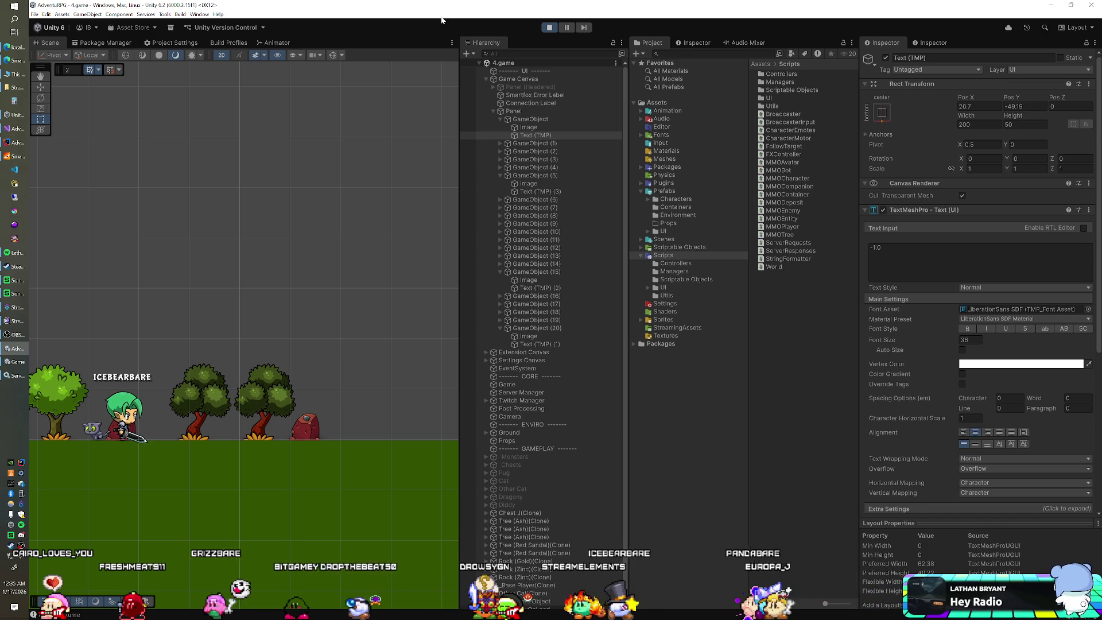
left_click(16, 156)
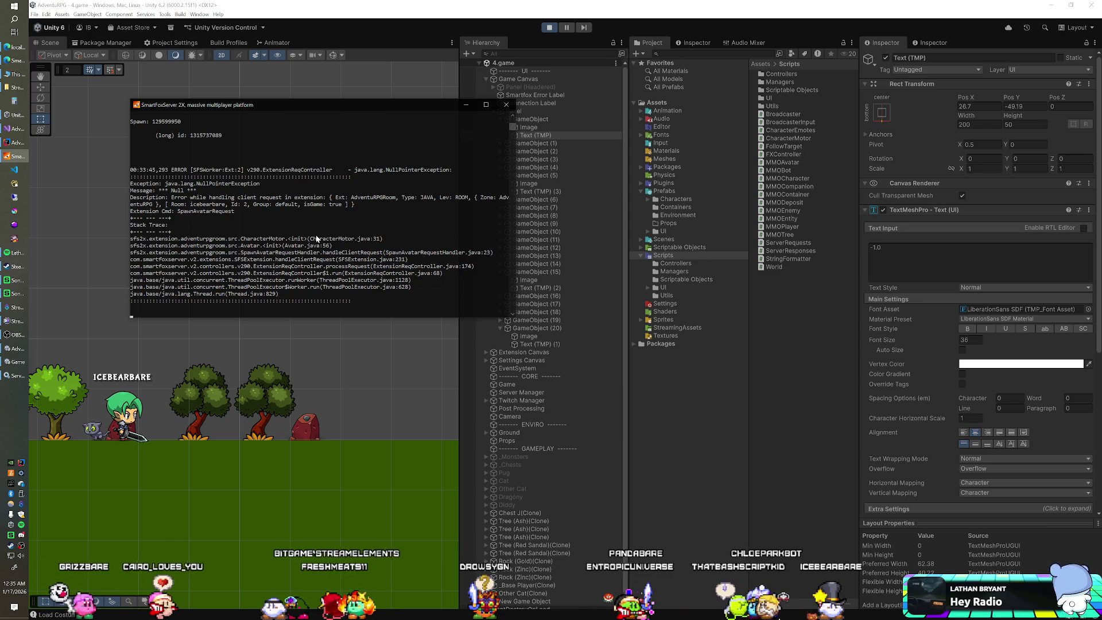
left_click(506, 105)
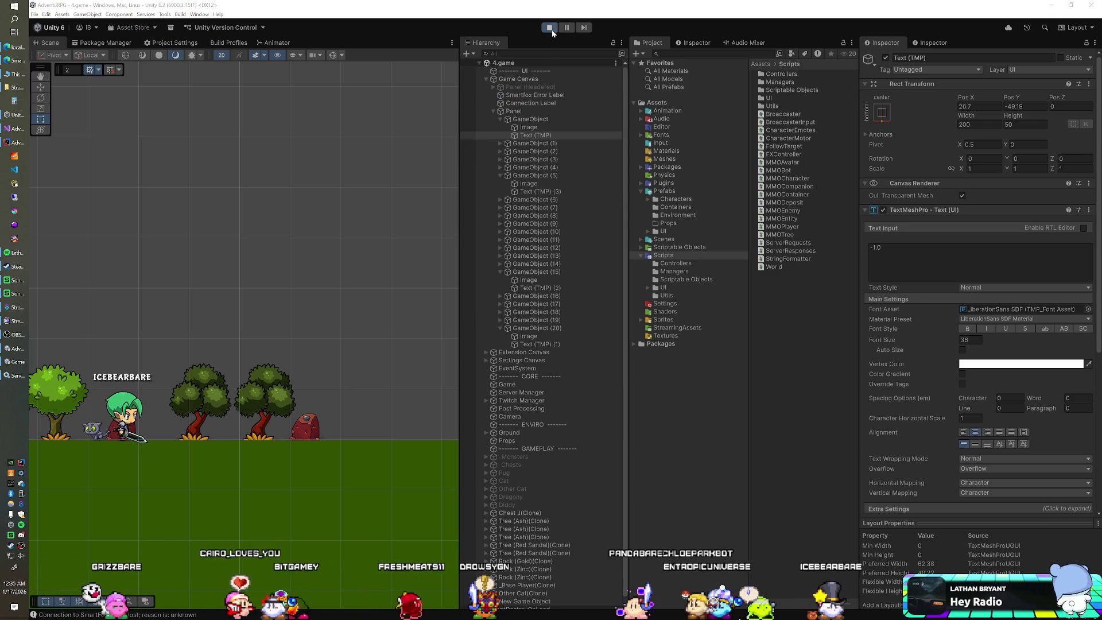
left_click(550, 29)
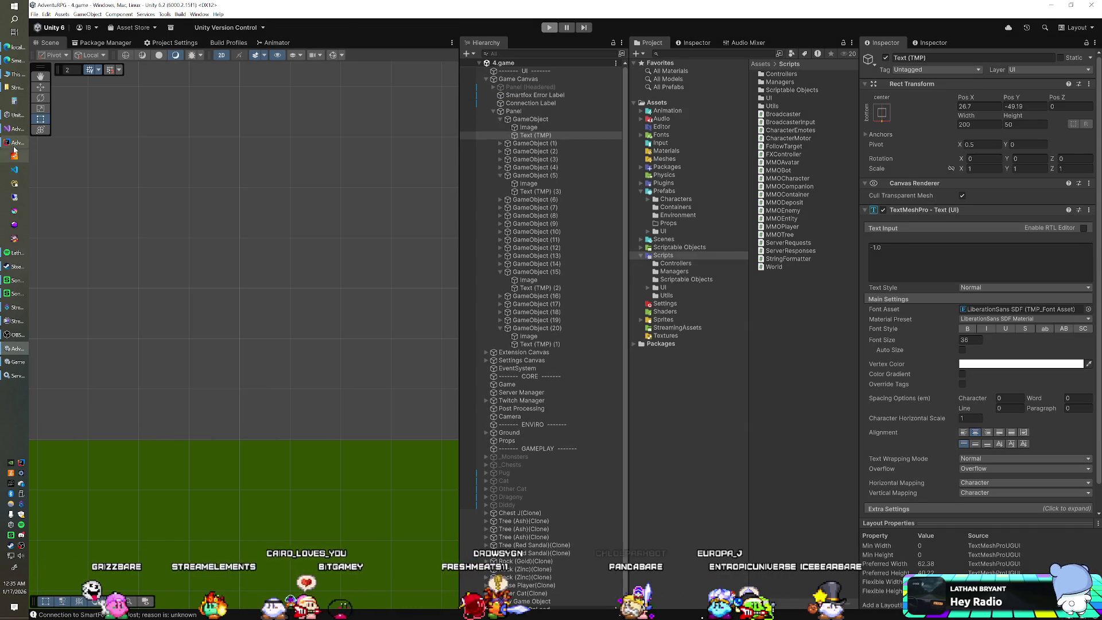
left_click(15, 144)
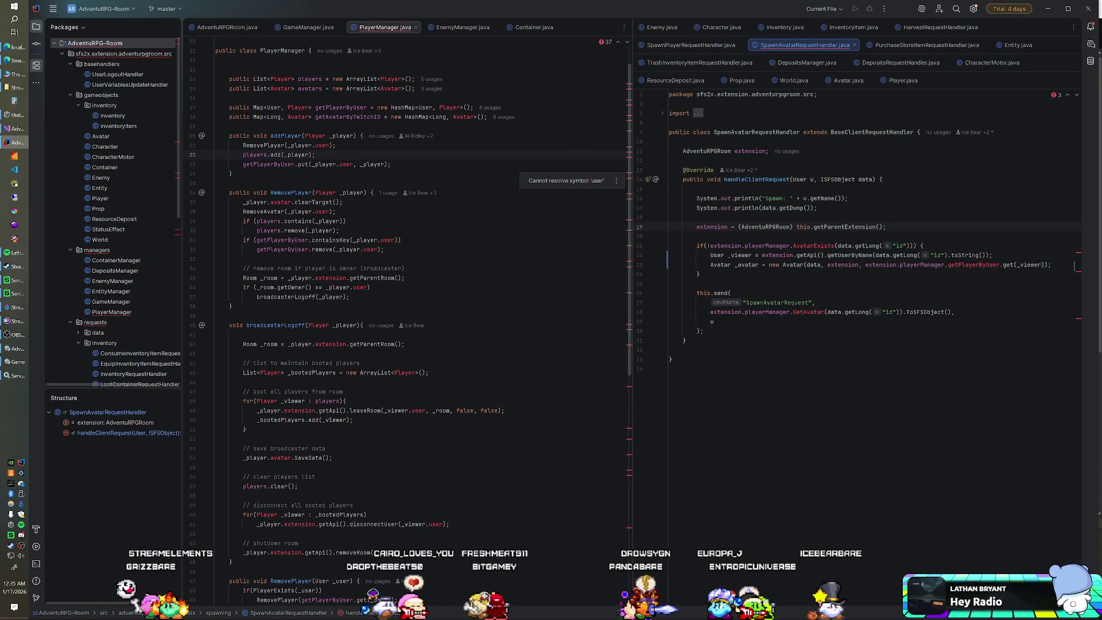
Add System.out.println(_viewer); on a new line after the getUserByName lookup.
left_click(992, 255)
key("Return")
type("System.out.println(_viewer);")
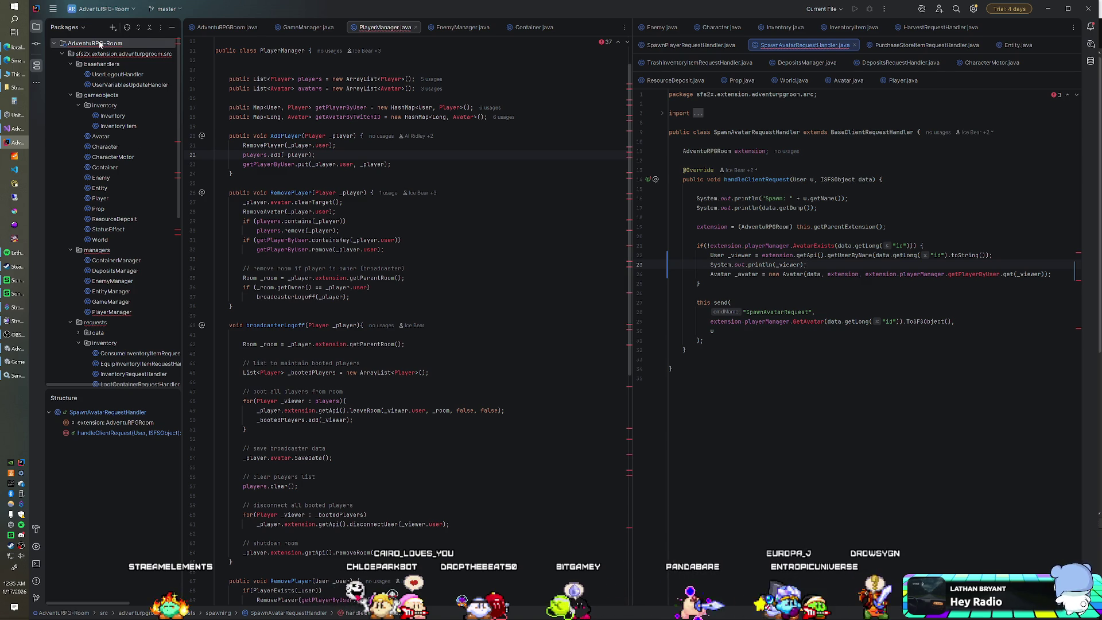
right_click(101, 45)
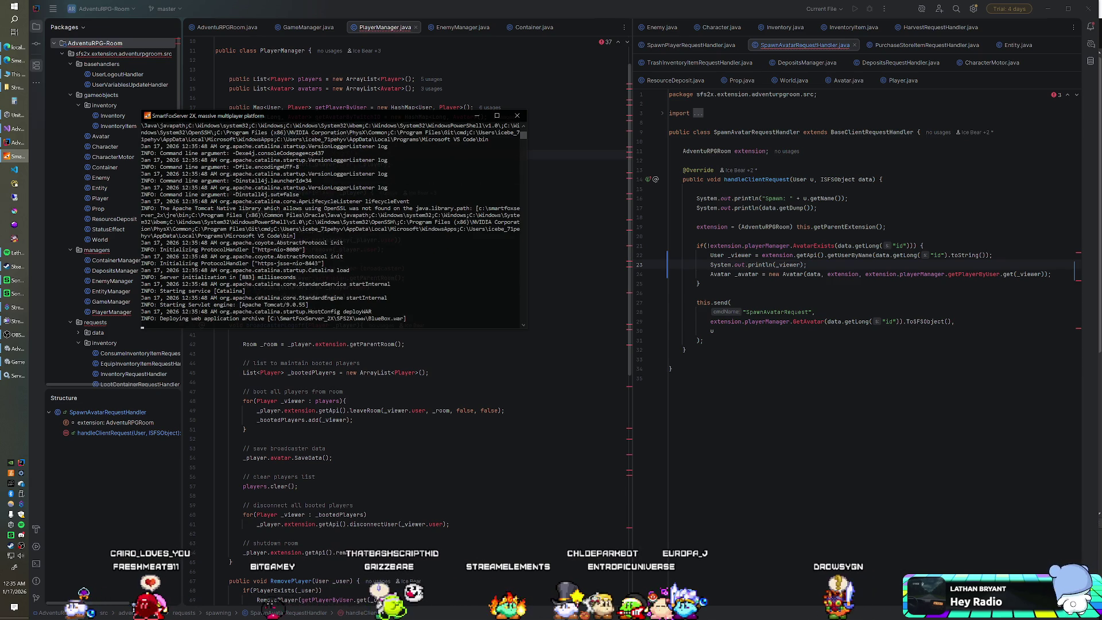
Switch to Unity to run the game again.
key("alt+Tab")
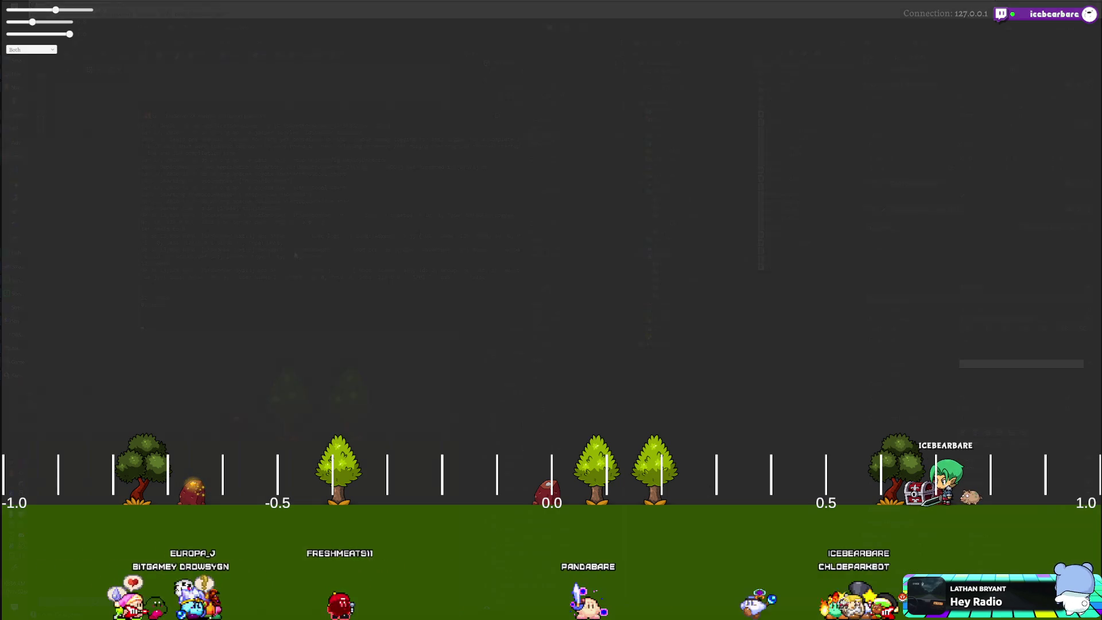
Exit the full-screen game and bring the Unity editor in front of the SmartFoxServer console.
key("alt+Tab")
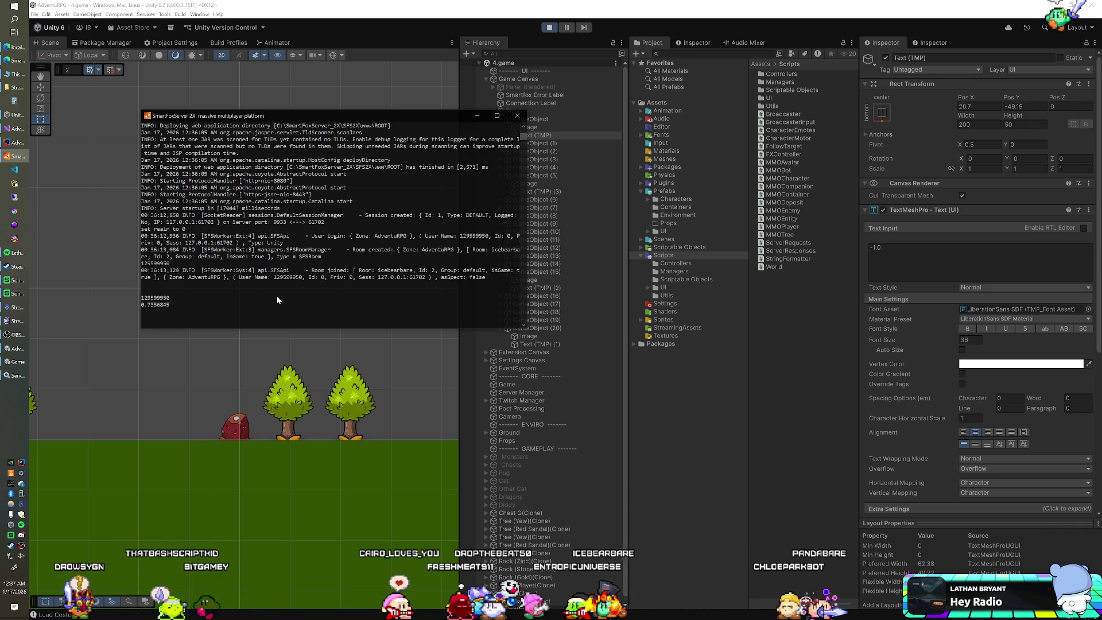
left_click(514, 22)
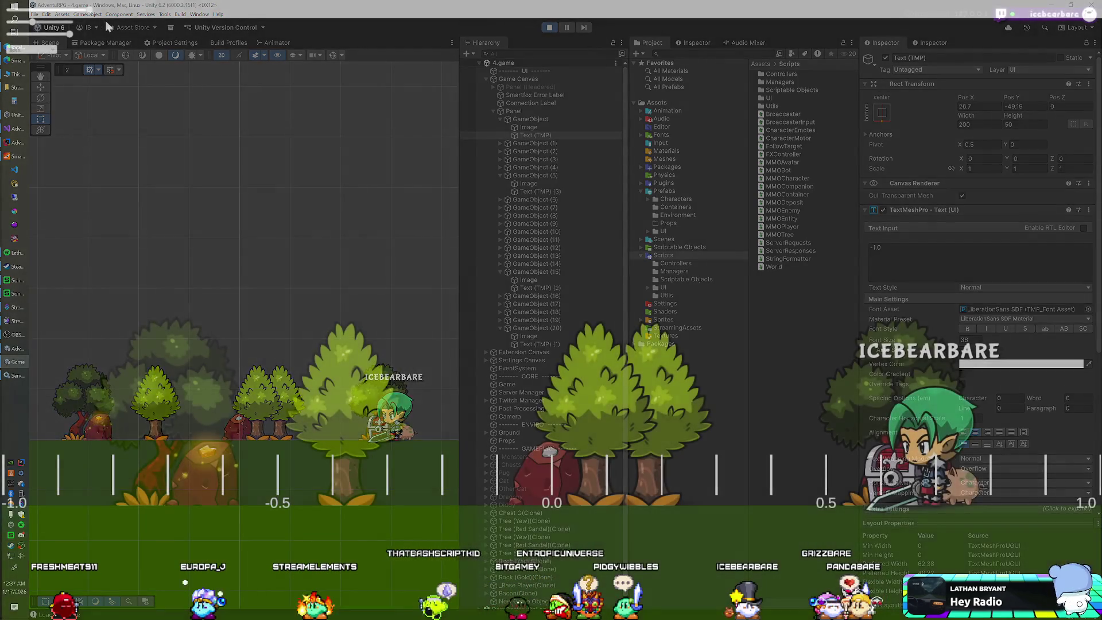
Shrink the game scene's scale with the slider, restore it to full size, then switch to IntelliJ IDEA.
mouse_move(90, 10)
left_mouse_down()
mouse_move(23, 9)
mouse_move(110, 43)
mouse_move(24, 55)
mouse_move(66, 54)
mouse_move(52, 54)
left_mouse_up()
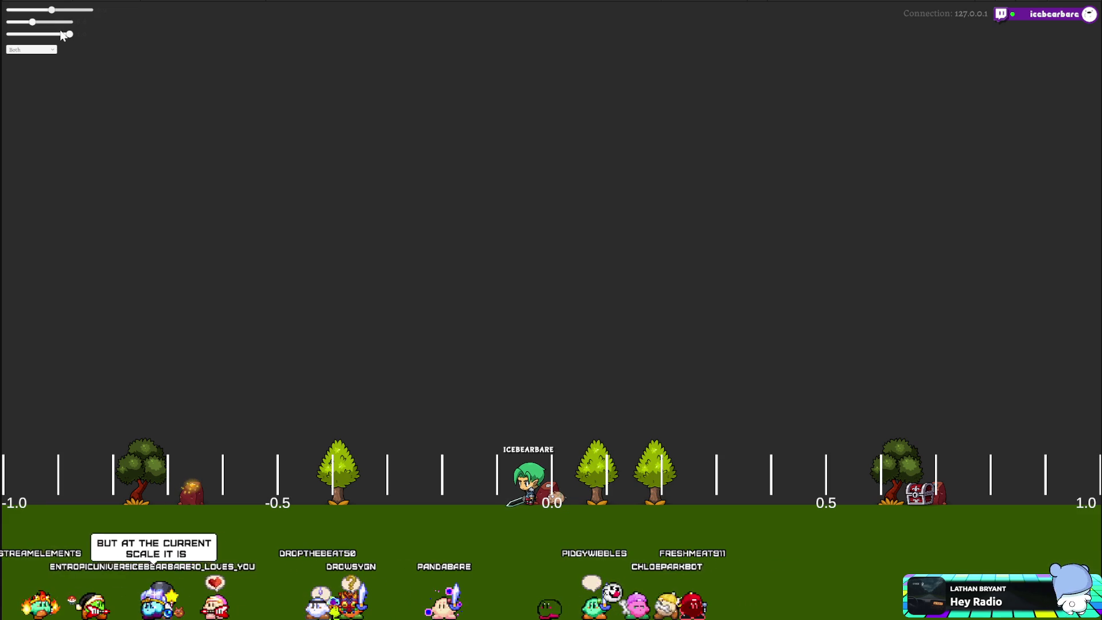
left_click_drag(52, 9, 90, 9)
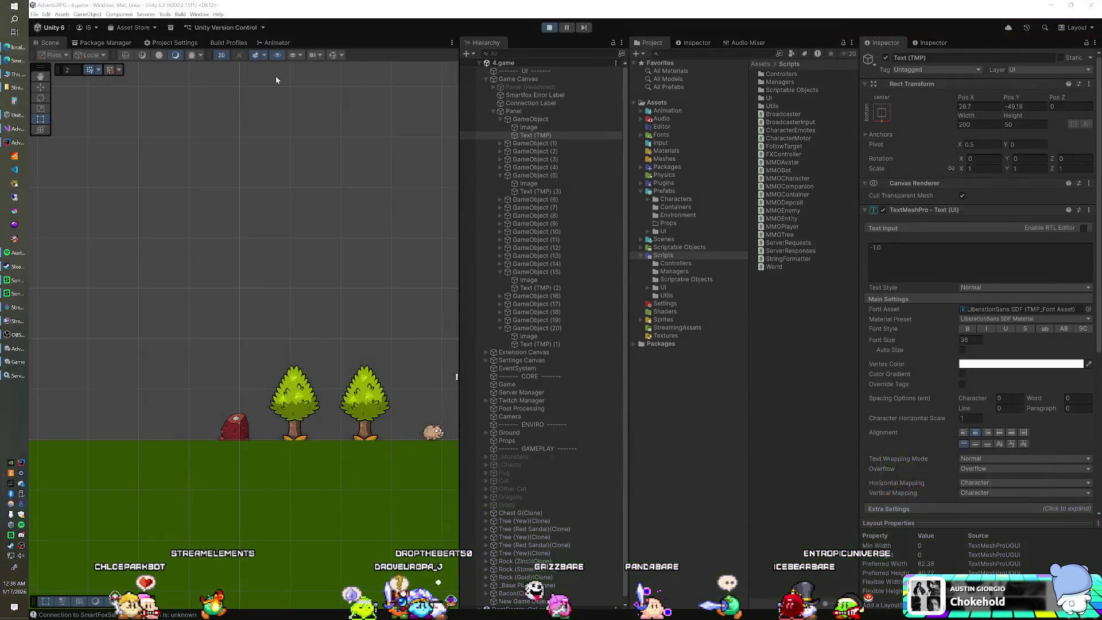
key("alt+Tab")
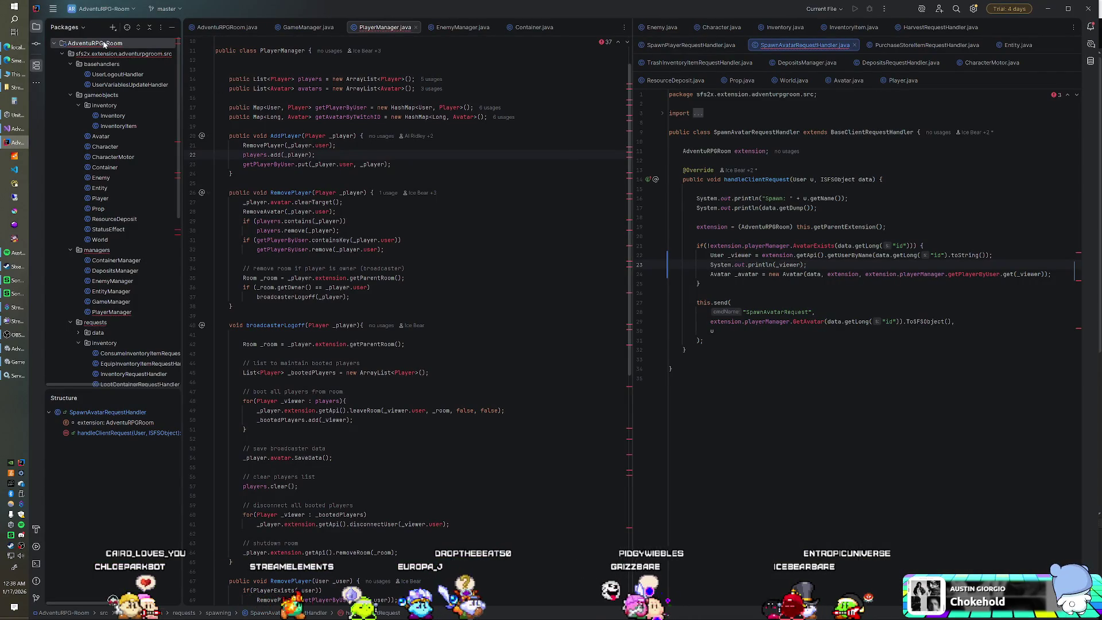
Open and dismiss the AdventuRPG-Room project's context menu, then return to the running game.
right_click(103, 45)
left_click(174, 258)
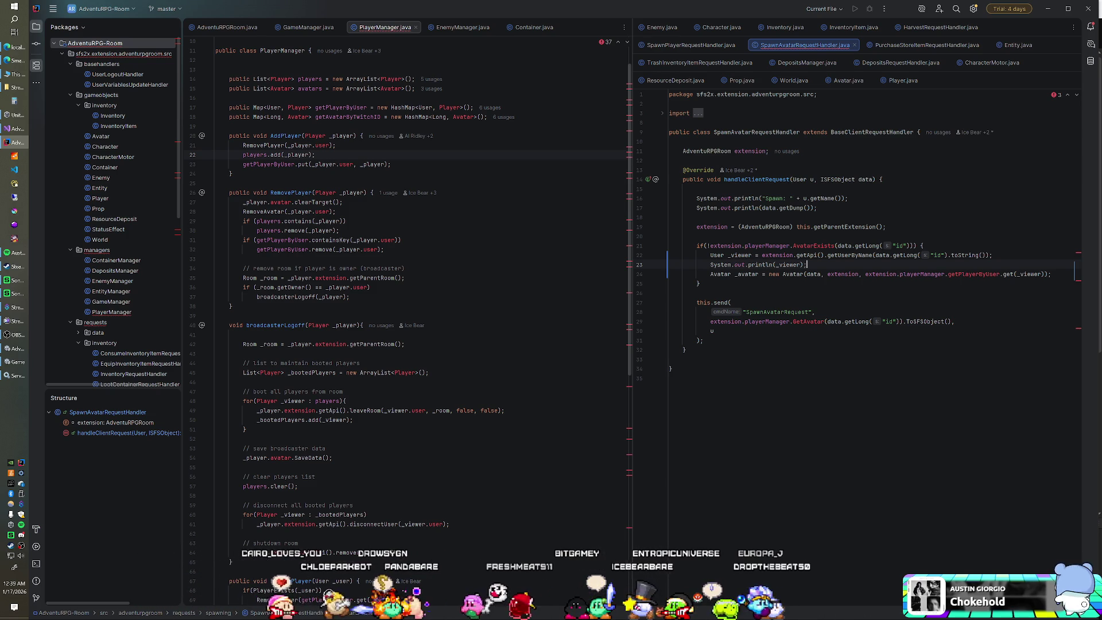
key("alt+Tab")
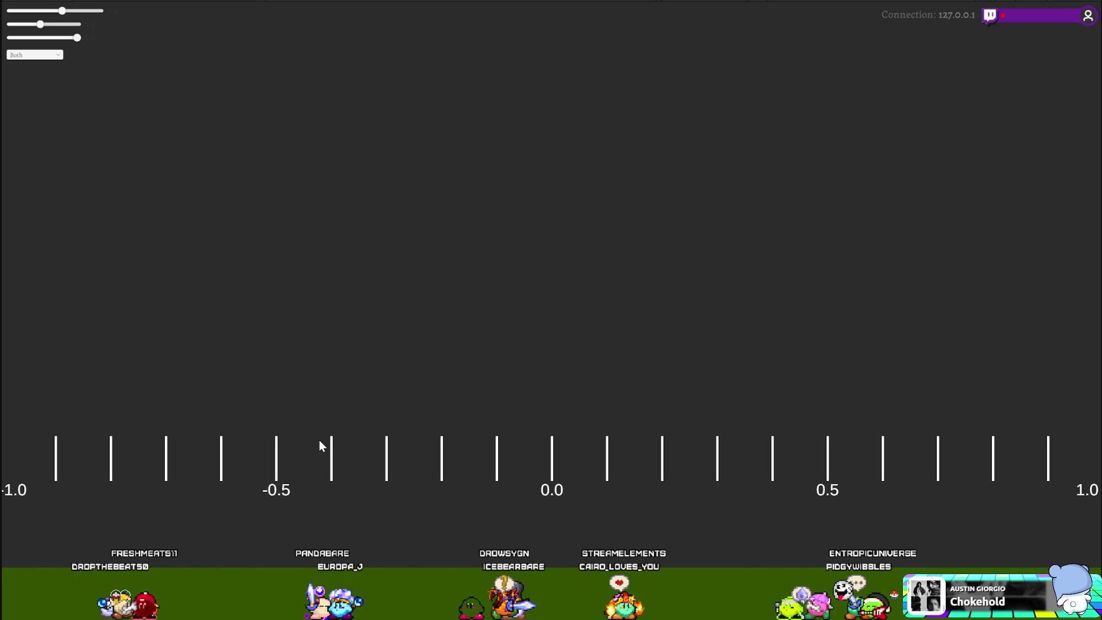
Resize the running game's display and bring the SmartFoxServer console to the front.
key("ctrl+minus")
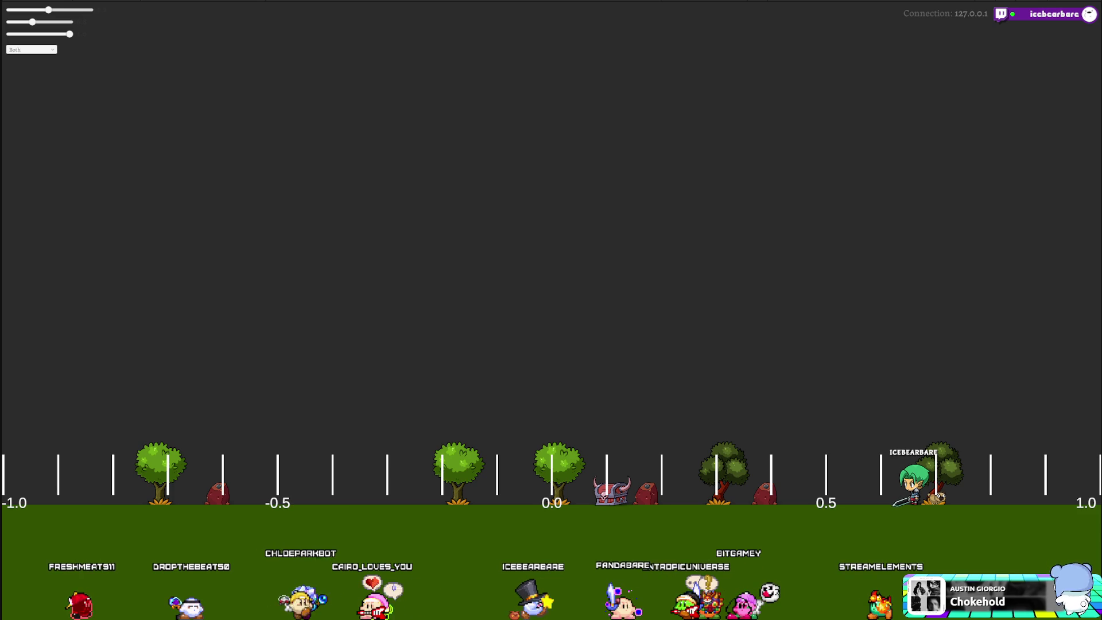
left_click(8, 157)
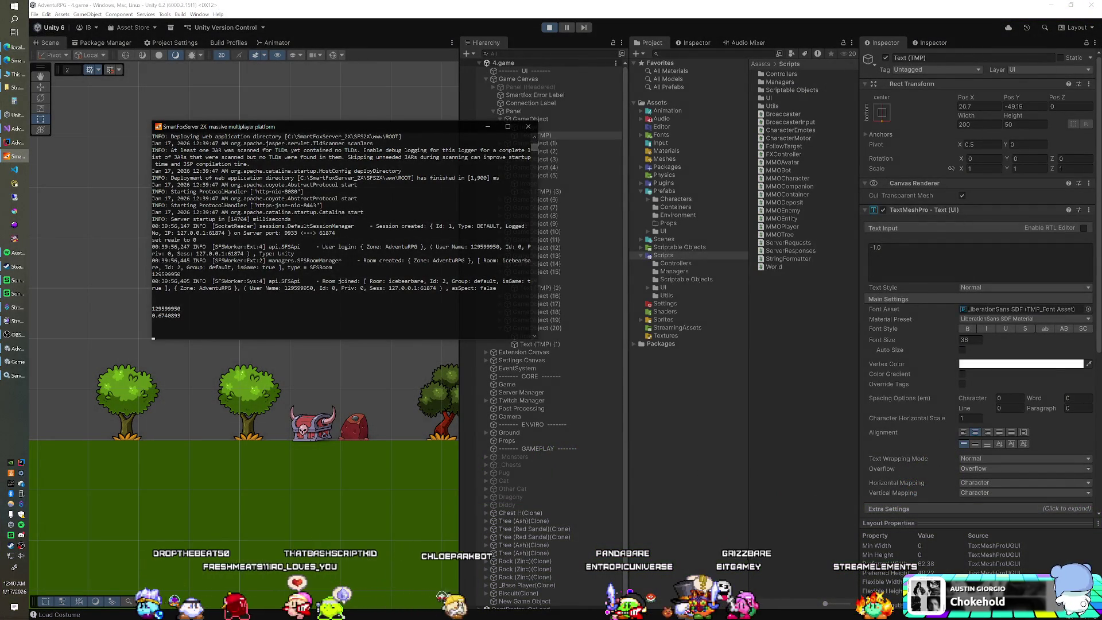
In the server log, select the CharacterMotor.java:31 stack trace and User Name lines, then return to IntelliJ.
left_click(14, 47)
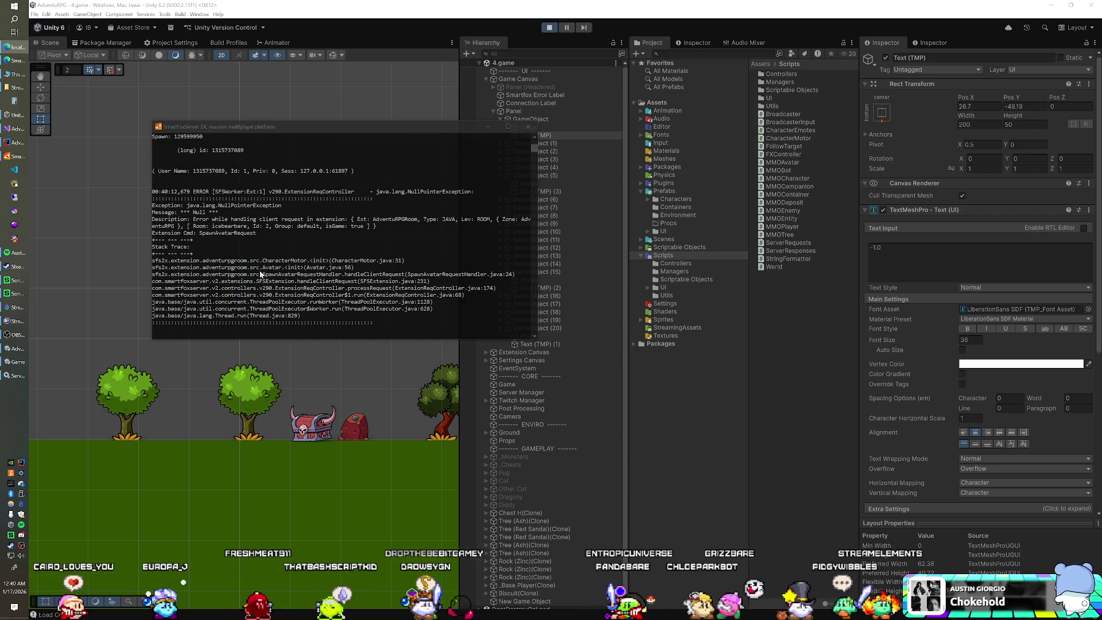
scroll(260, 267, "up", 1)
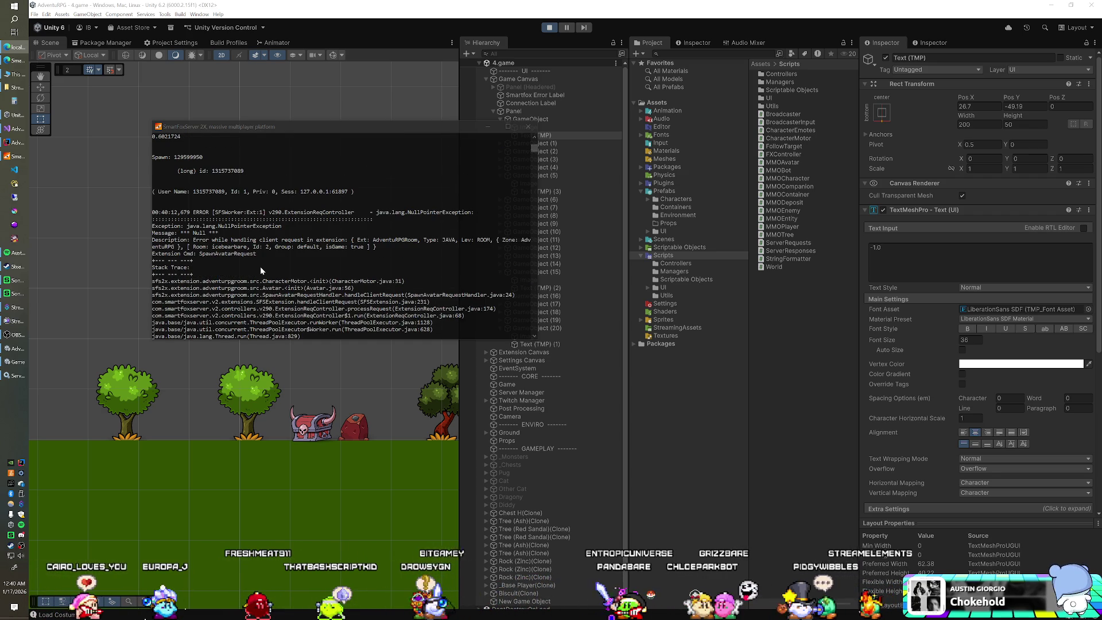
left_click(163, 194)
left_click_drag(310, 281, 324, 284)
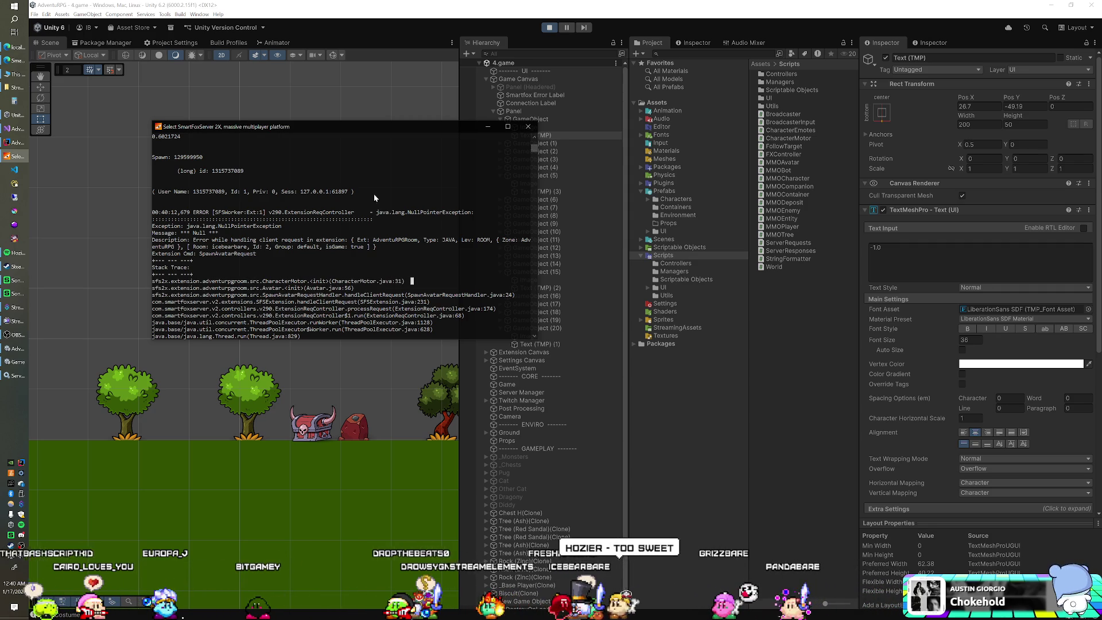
left_click_drag(245, 192, 154, 195)
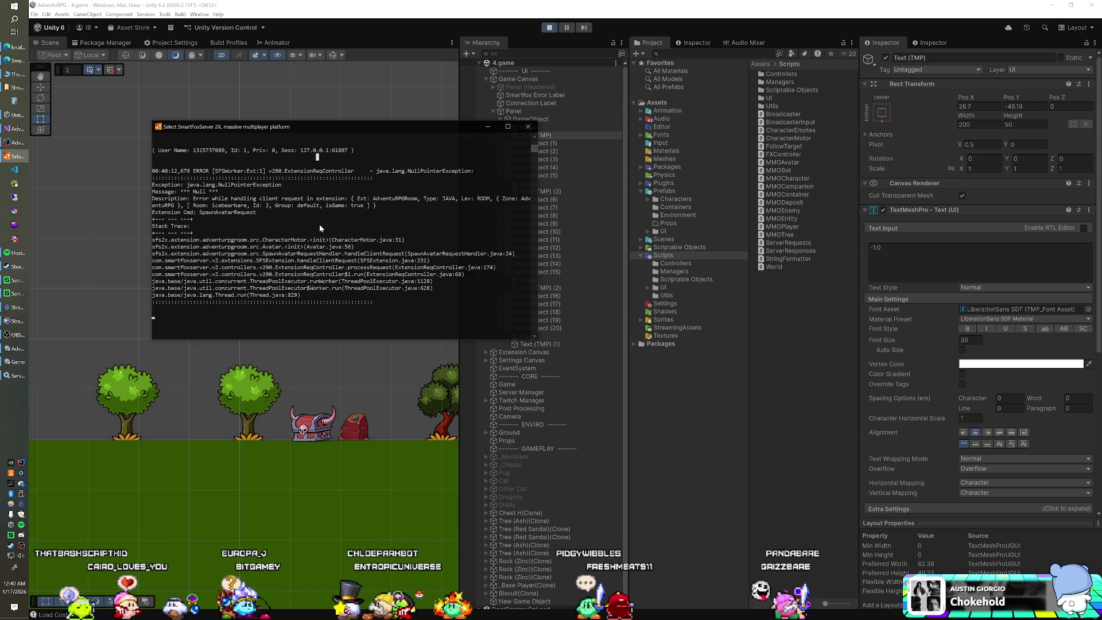
scroll(319, 227, "down", 1)
left_click_drag(419, 219, 334, 224)
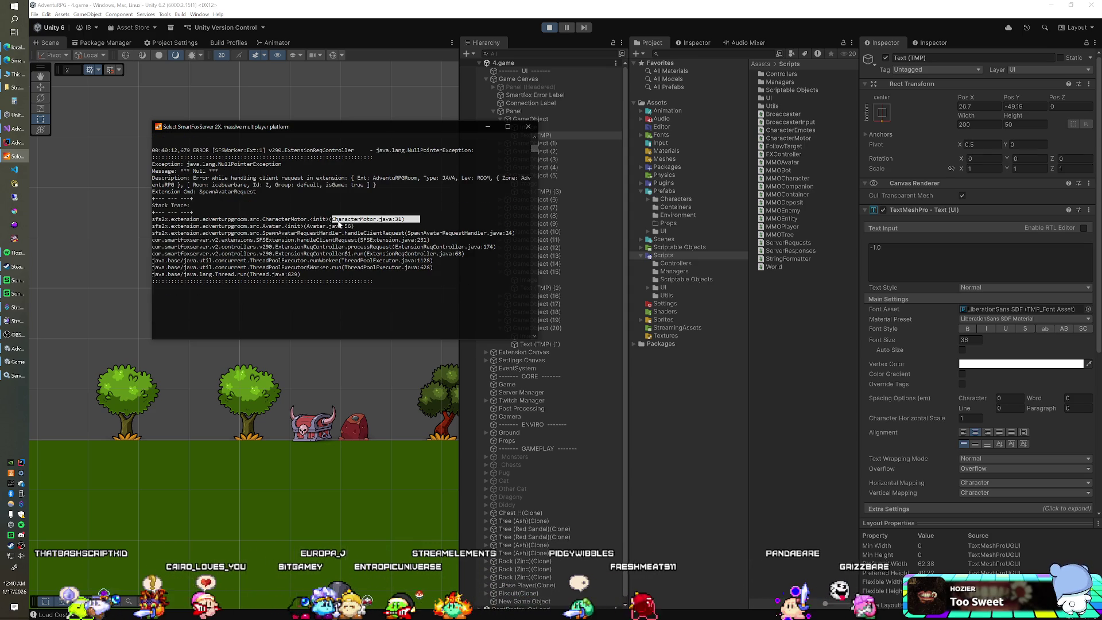
left_click(17, 143)
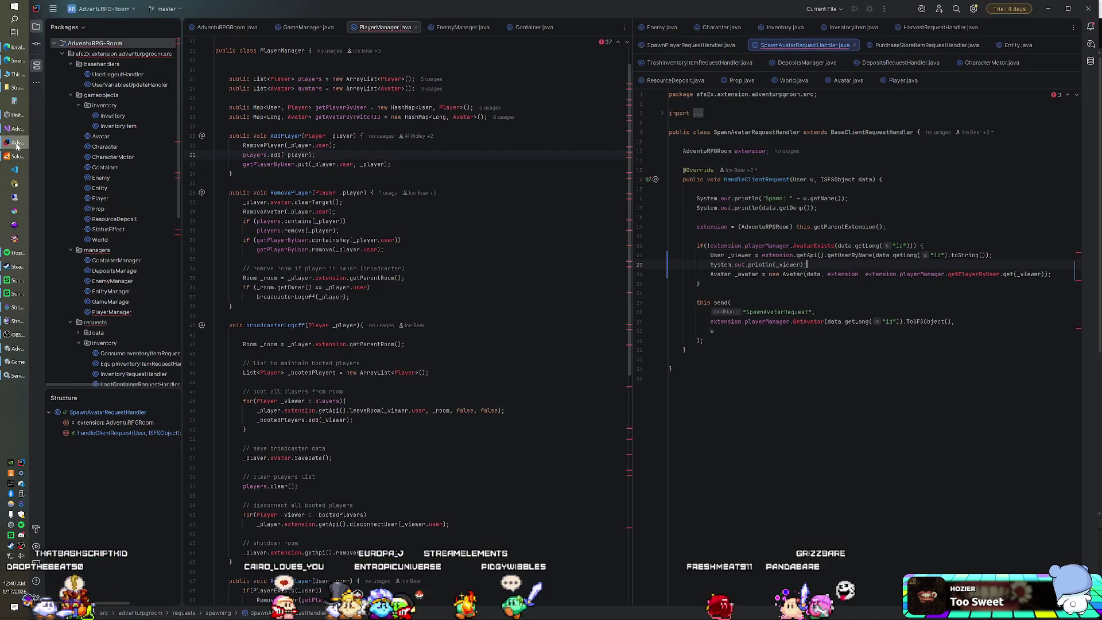
Open CharacterMotor.java in the right editor and scroll to its constructor's line 31.
left_click(13, 158)
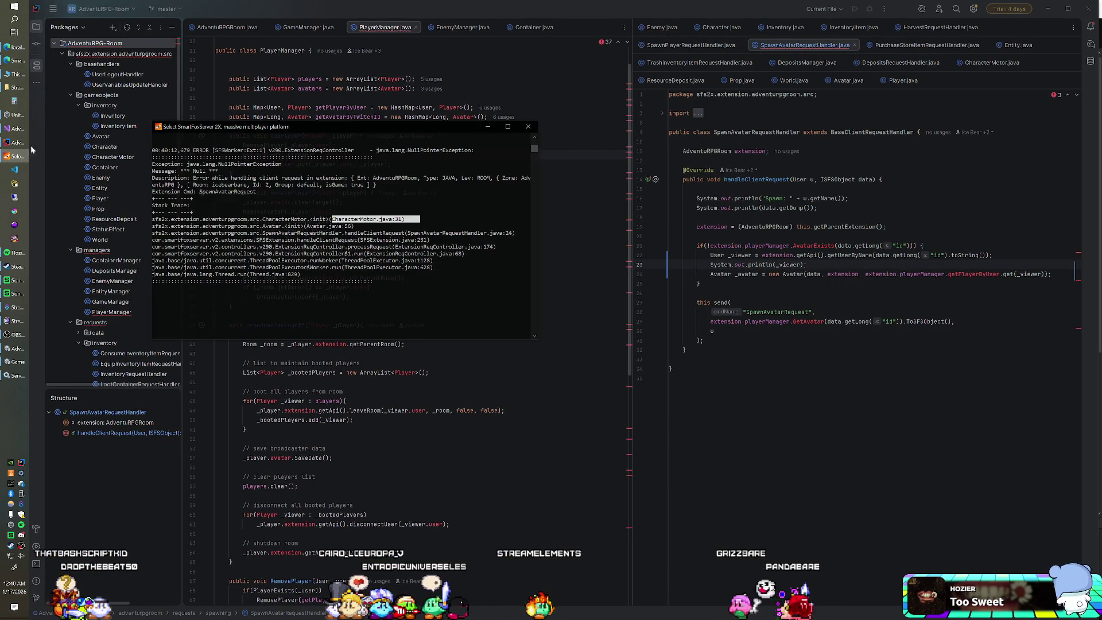
left_click(16, 143)
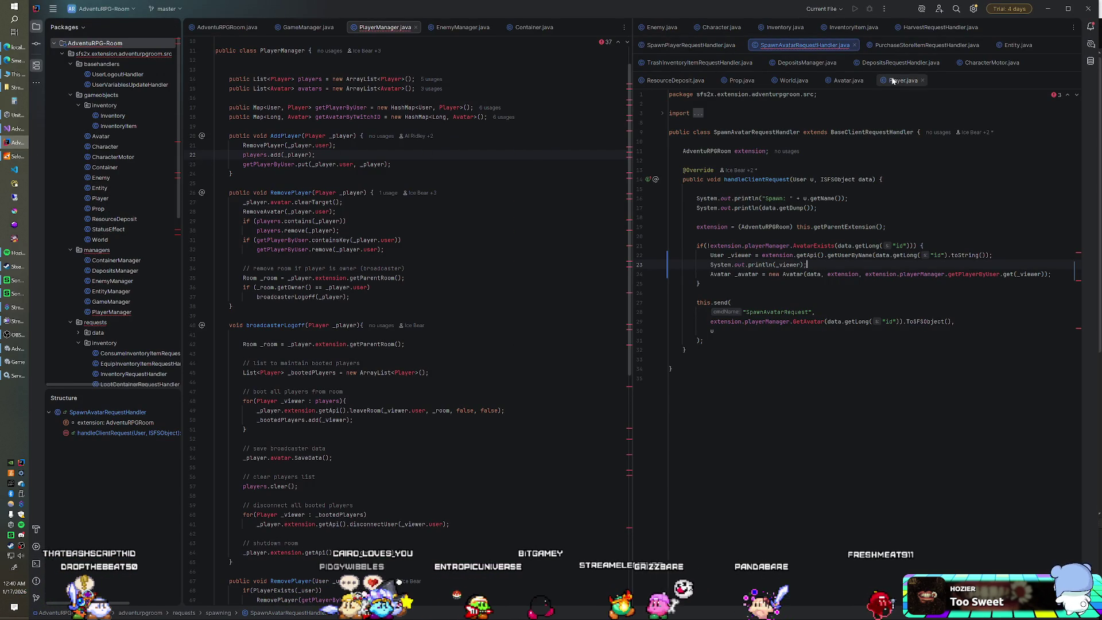
left_click(967, 64)
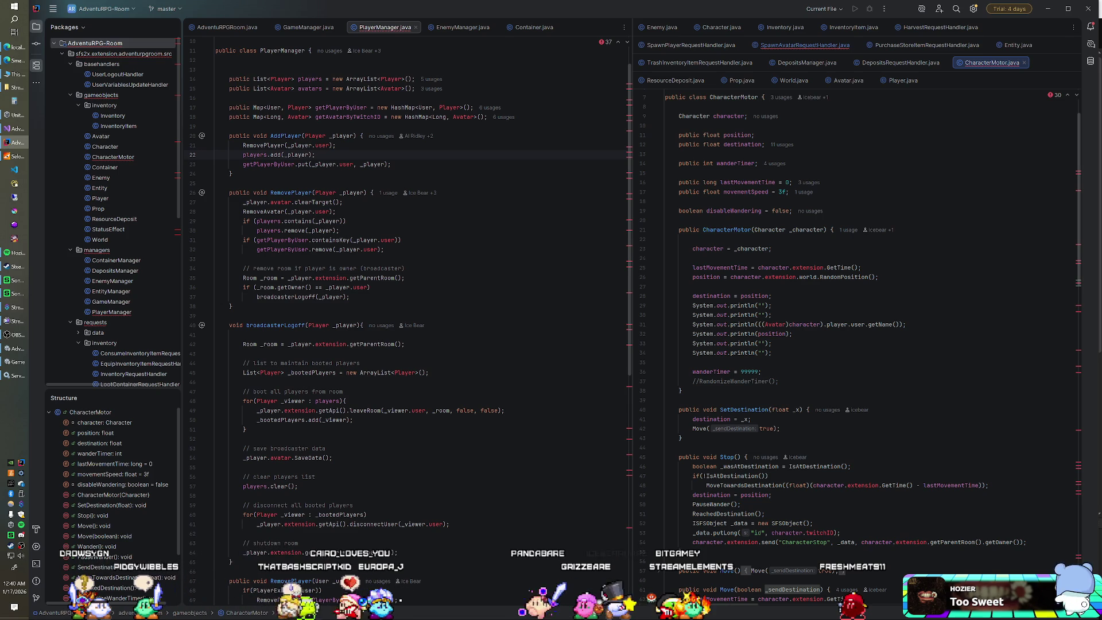
scroll(858, 345, "down", 2)
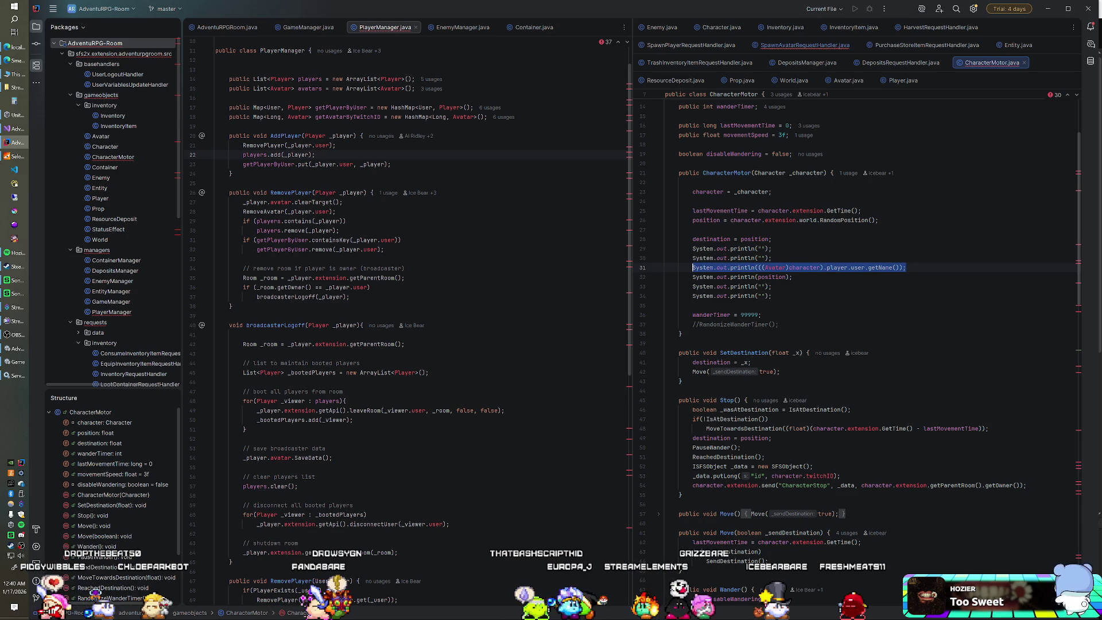
Insert a new println line 31 printing ((Avatar)character).player.user in CharacterMotor's constructor.
left_click(772, 258)
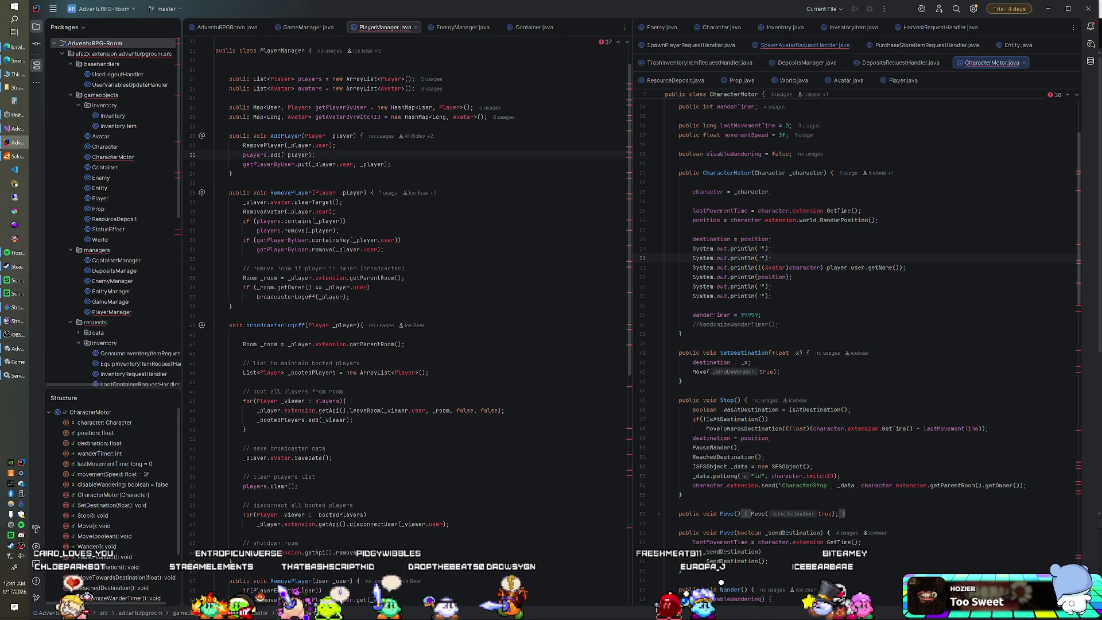
key("Return")
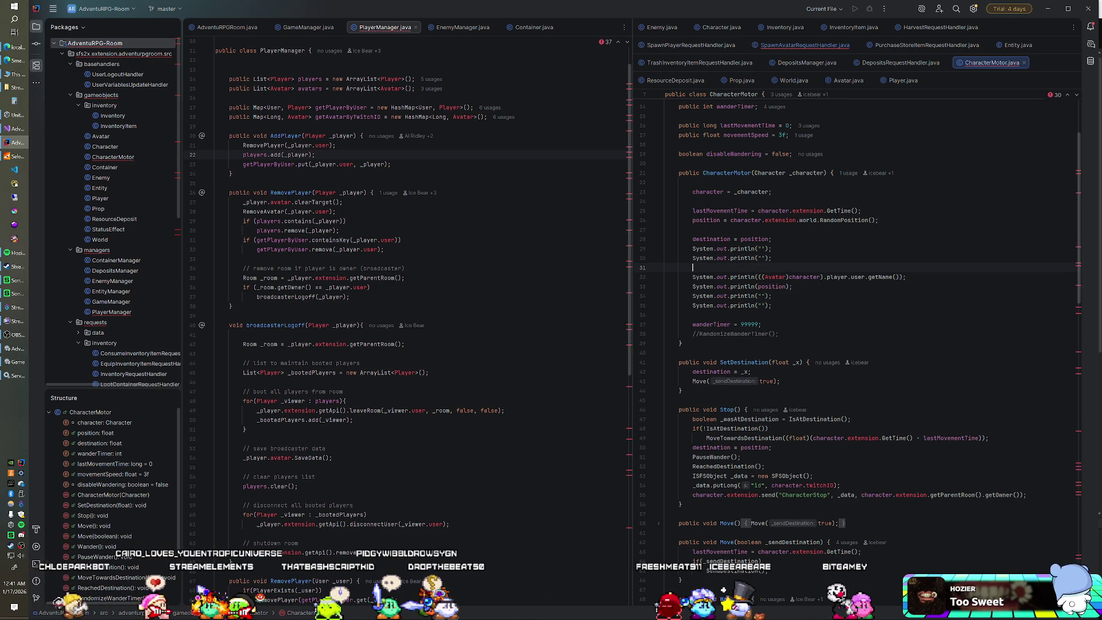
type("System.out.prin")
key("Return")
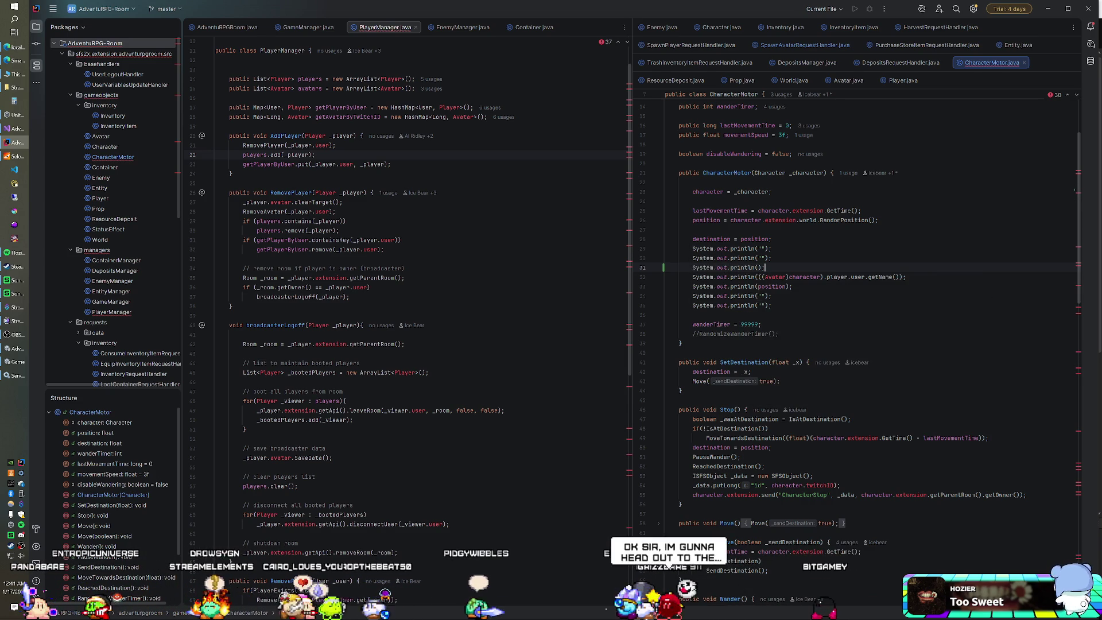
key("Down")
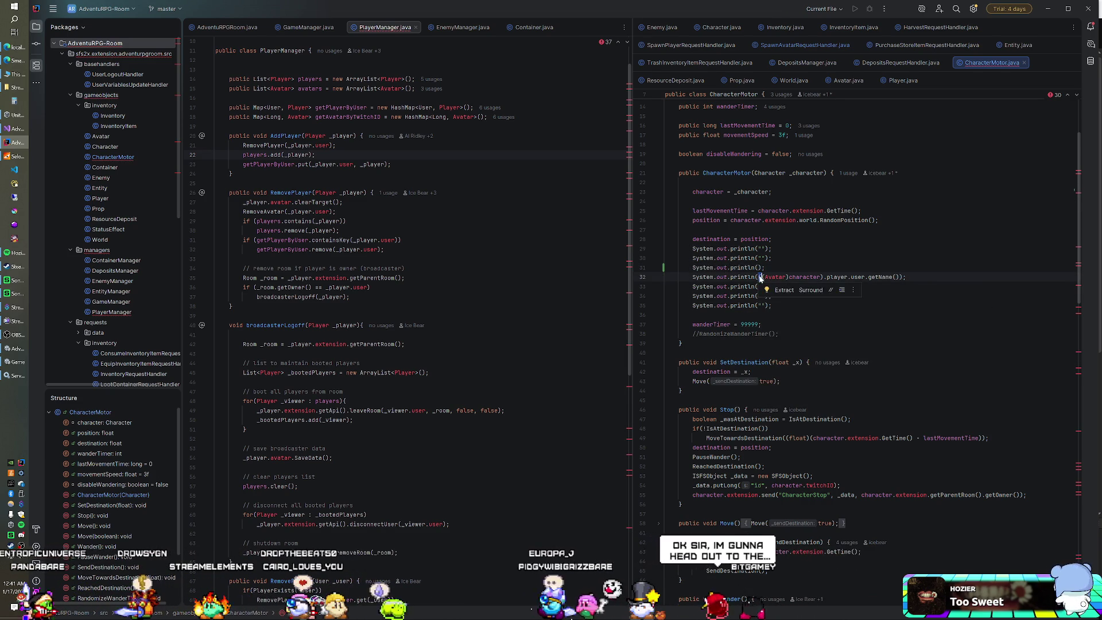
key("ctrl+w")
key("ctrl+w")
key("ctrl+w")
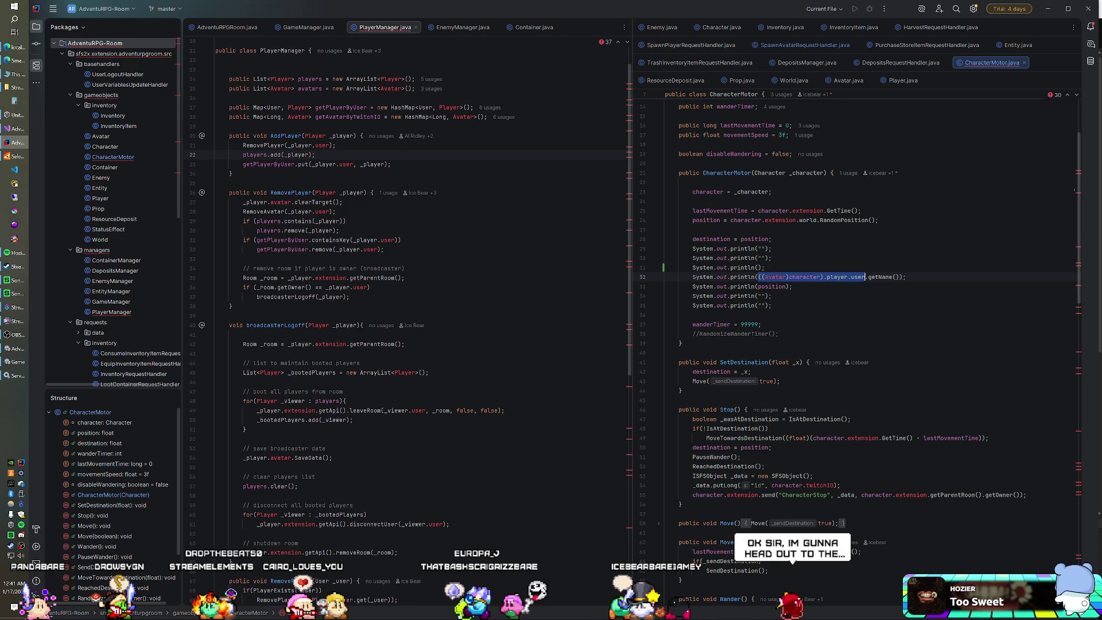
key("ctrl+c")
key("Up")
key("ctrl+v")
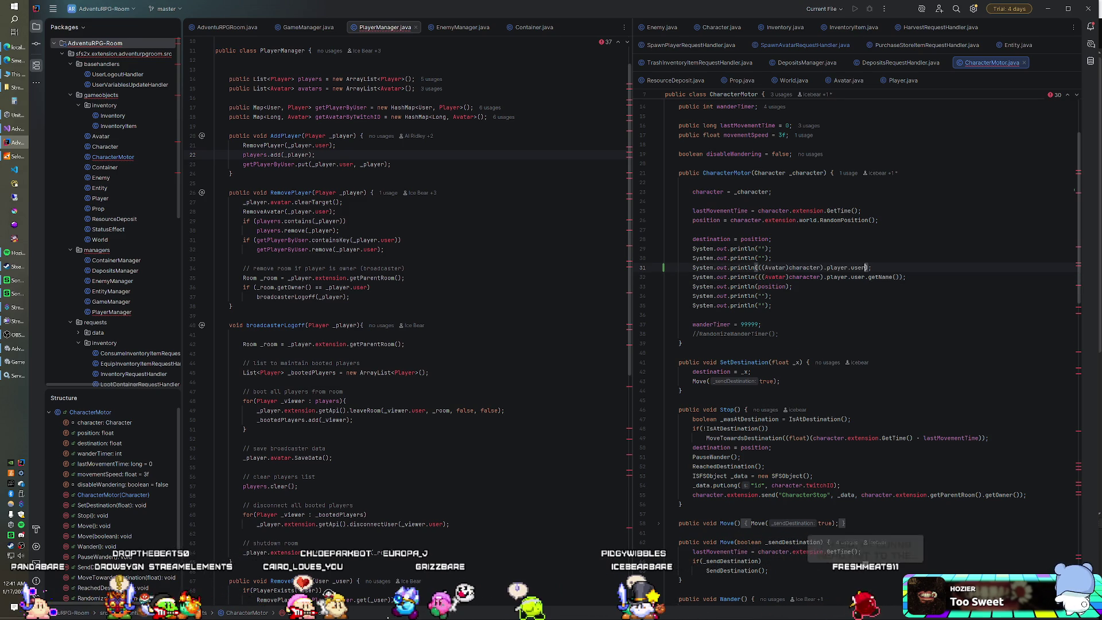
Duplicate that print line and trim the copies to print (Avatar)character and its .player separately.
key("shift+Up")
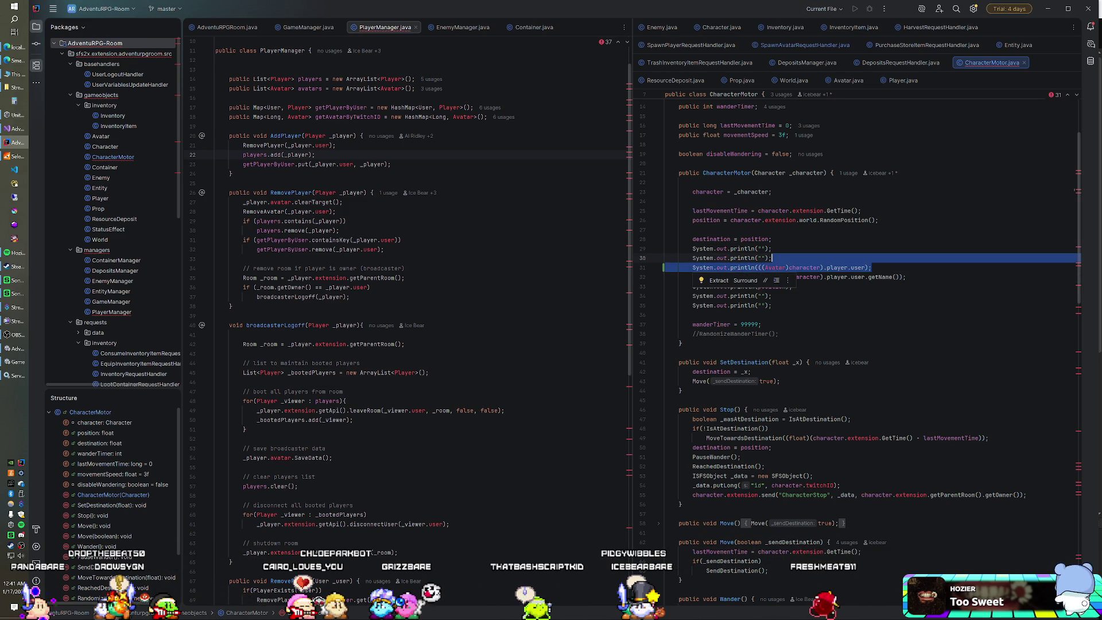
key("shift+Down")
key("ctrl+d")
key("ctrl+d")
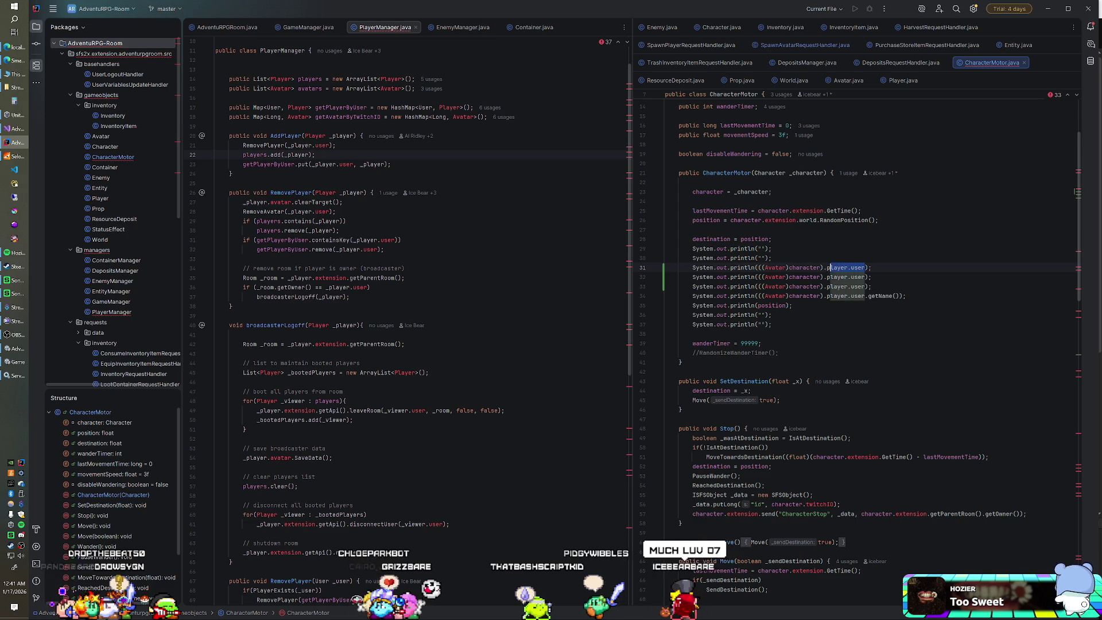
key("BackSpace")
key("ctrl+shift+Left")
key("ctrl+shift+Left")
key("BackSpace")
key("Up")
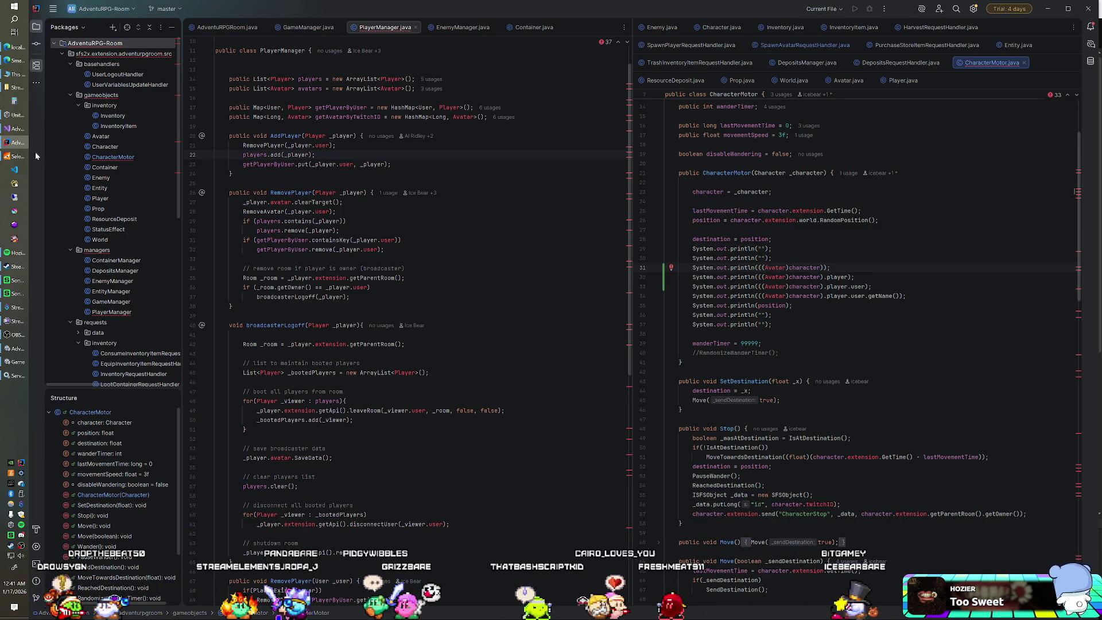
right_click(105, 44)
key("Escape")
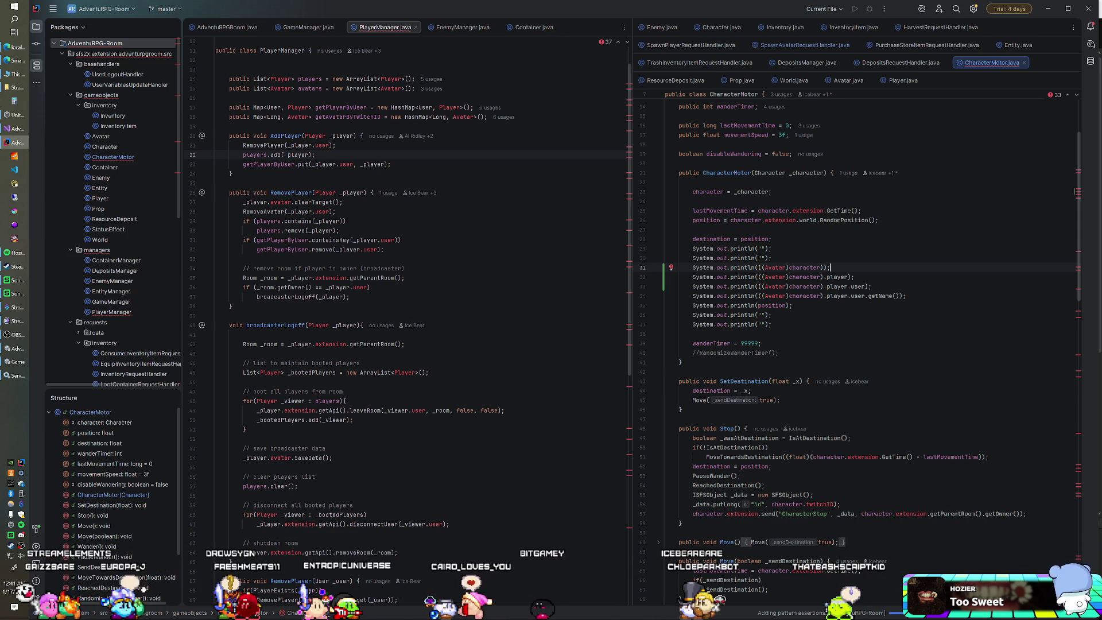
key("alt+Tab")
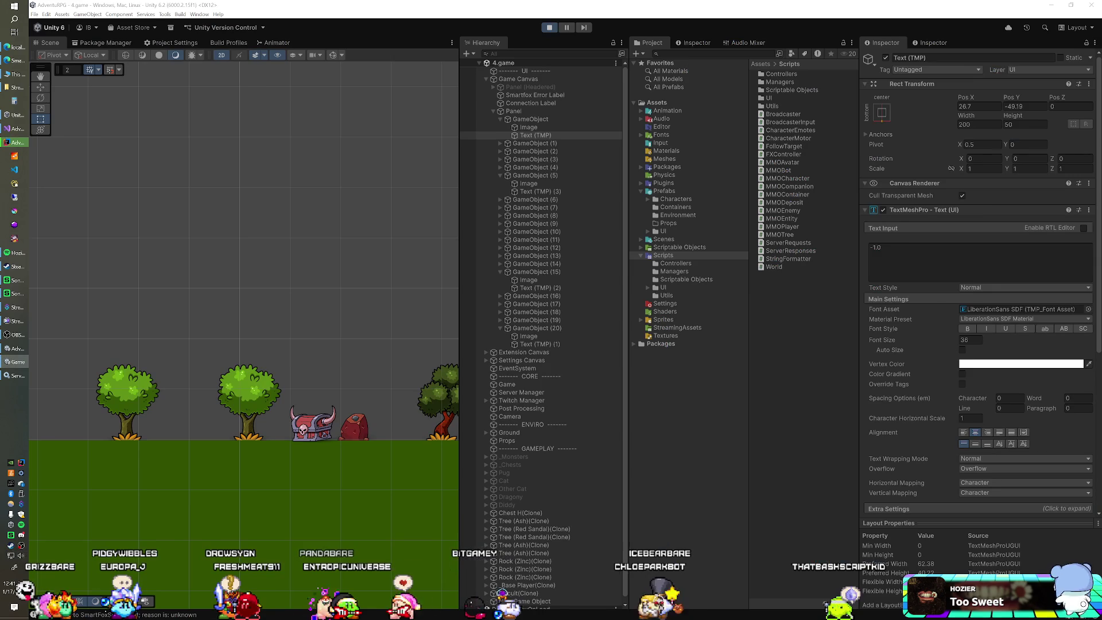
Stop play mode, bring Unity back to the front, and start the game again to test the new prints.
key("ctrl+p")
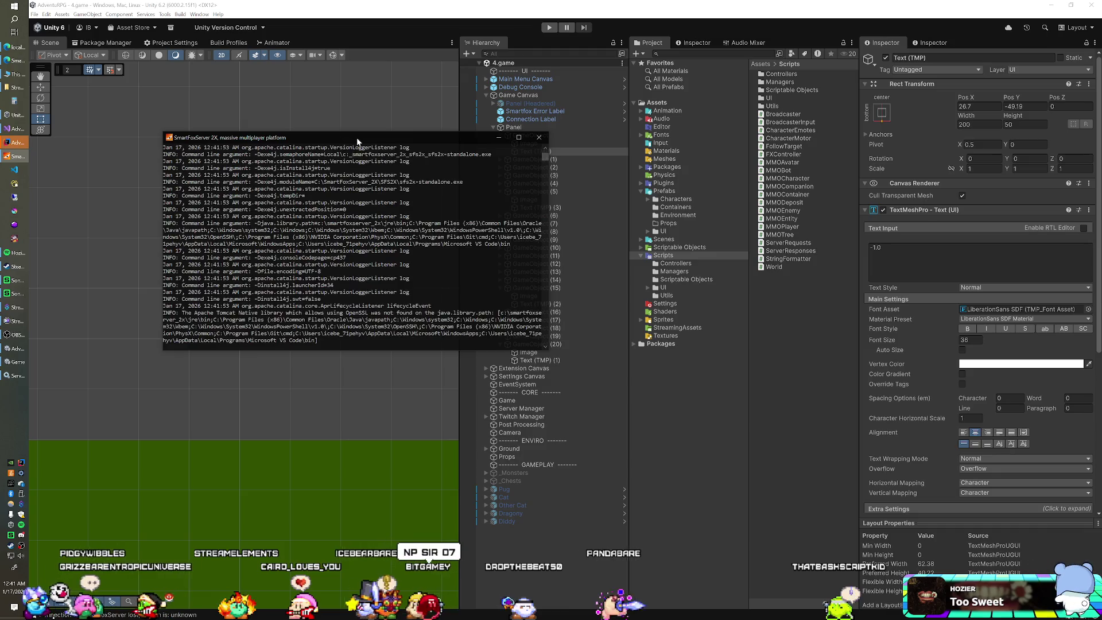
left_click(482, 17)
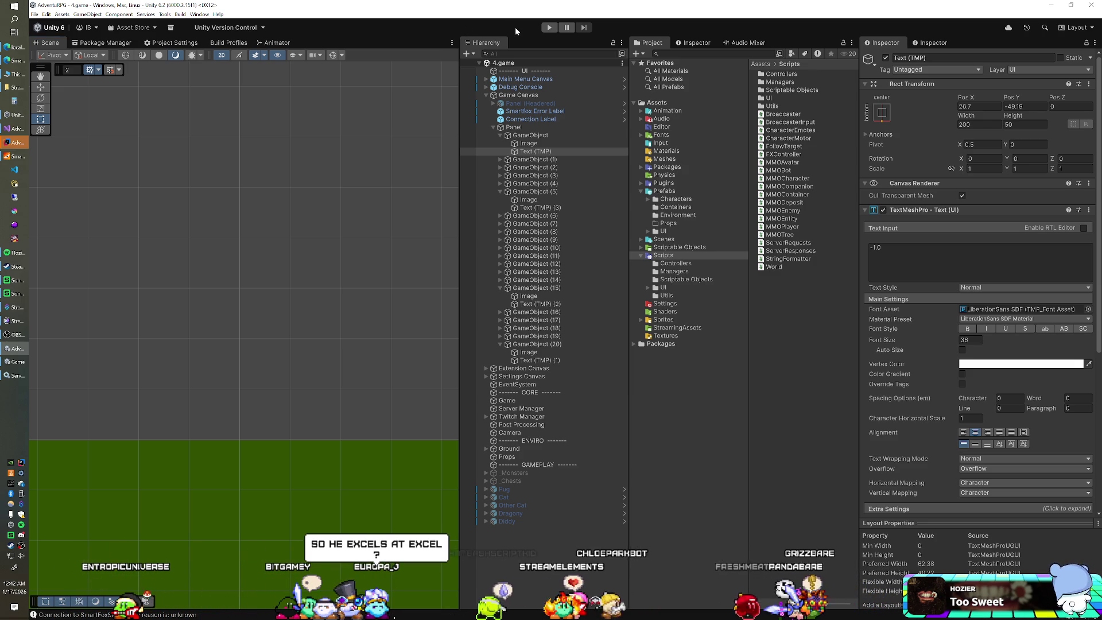
left_click(548, 29)
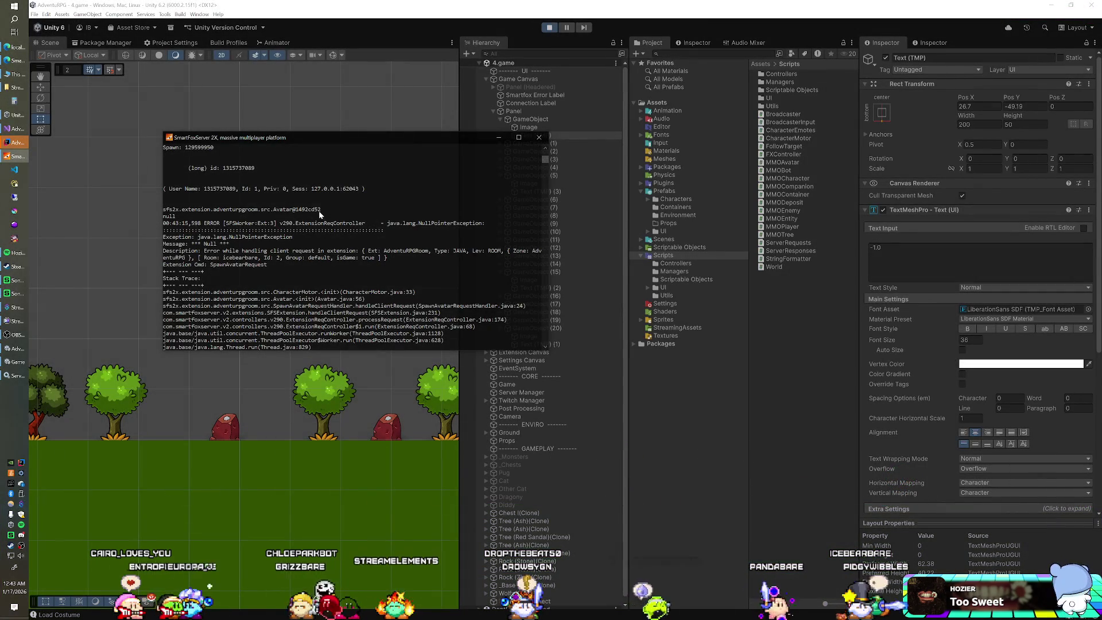
Select the logged avatar and null player lines, stop the game, and return to IntelliJ IDEA.
left_click_drag(319, 212, 150, 212)
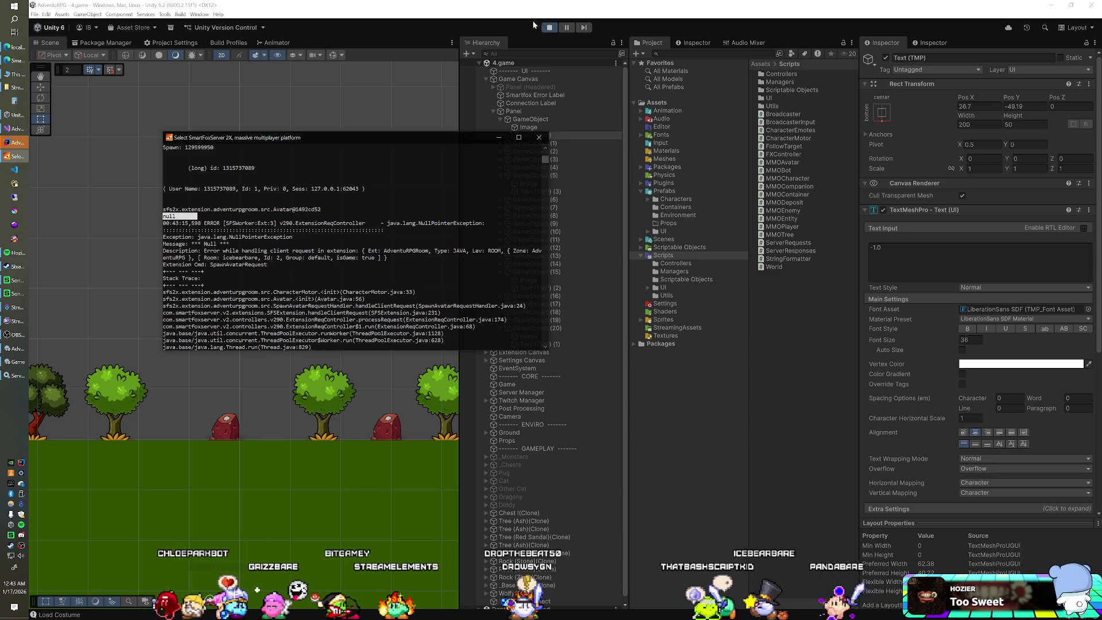
left_click(549, 27)
left_click(14, 156)
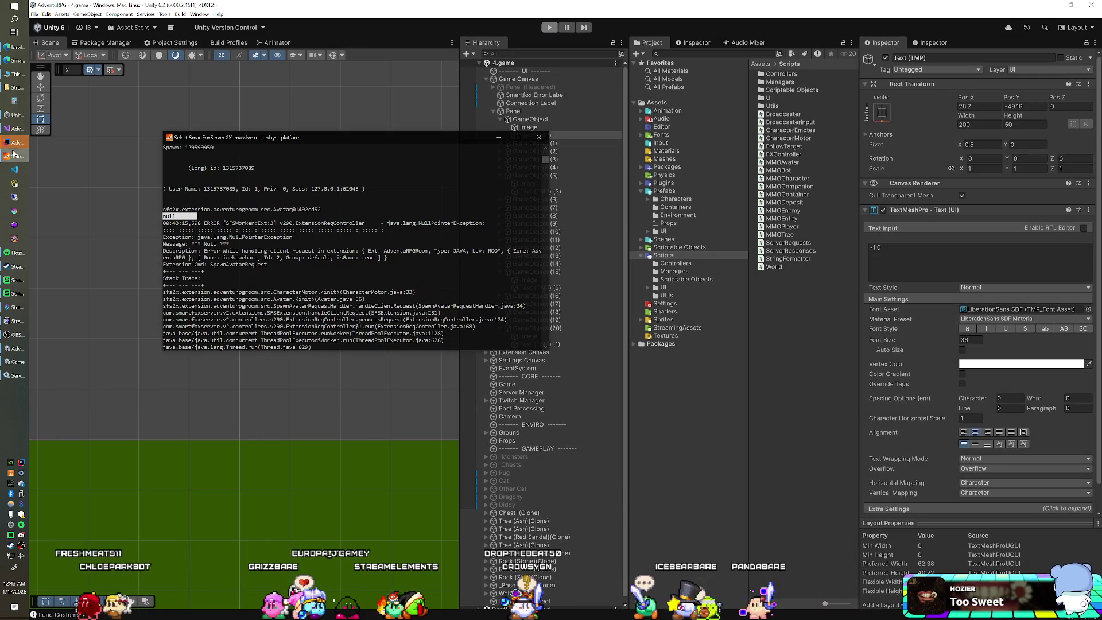
left_click(14, 142)
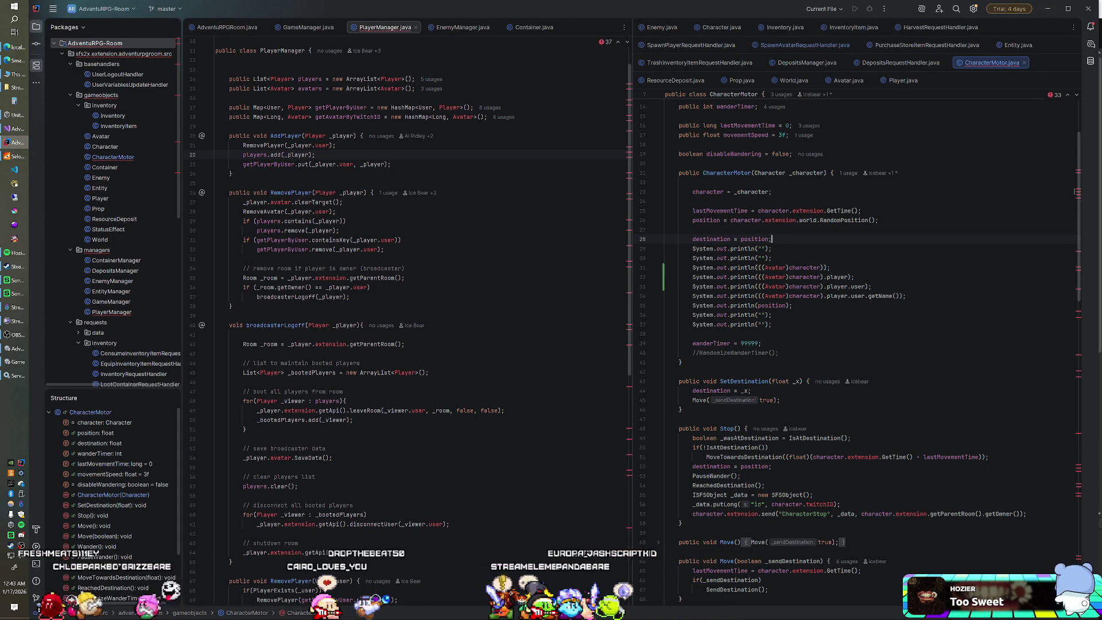
Compare the print lines with the console's avatar output, then go to player = _player in Avatar.java's constructor.
left_click_drag(854, 277, 831, 268)
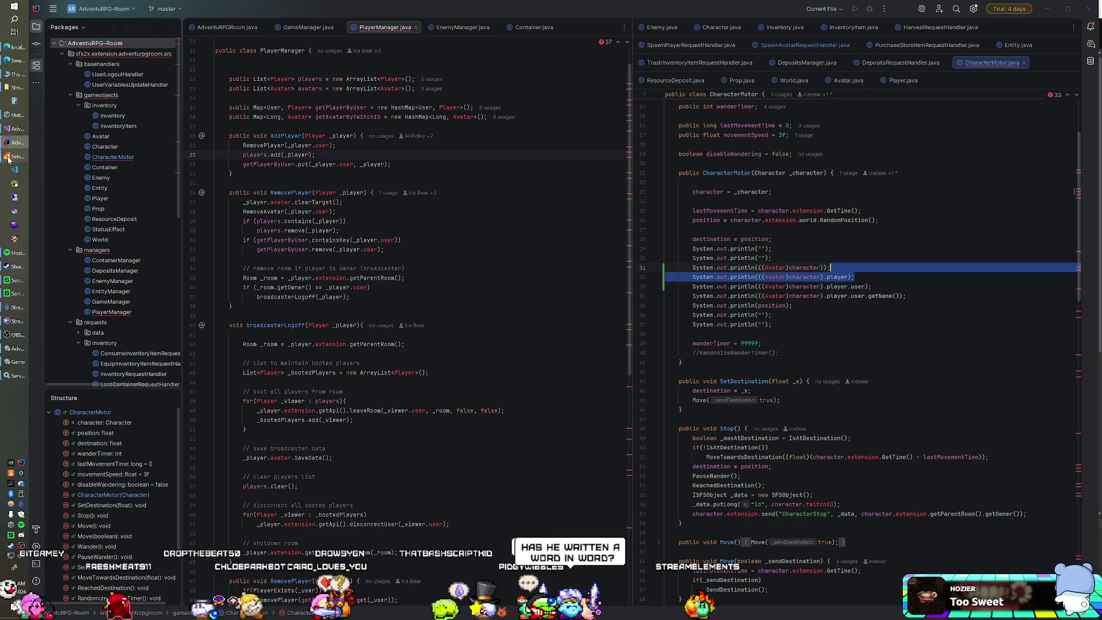
left_click(9, 158)
left_click_drag(330, 210, 155, 220)
left_click(855, 276)
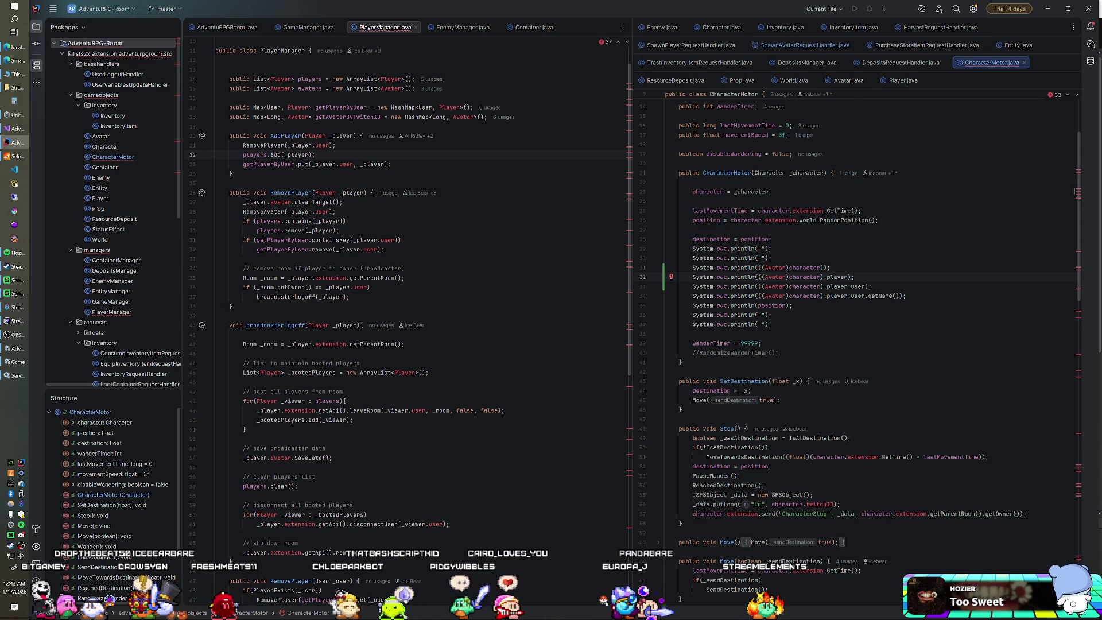
left_click(850, 82)
left_click(751, 280)
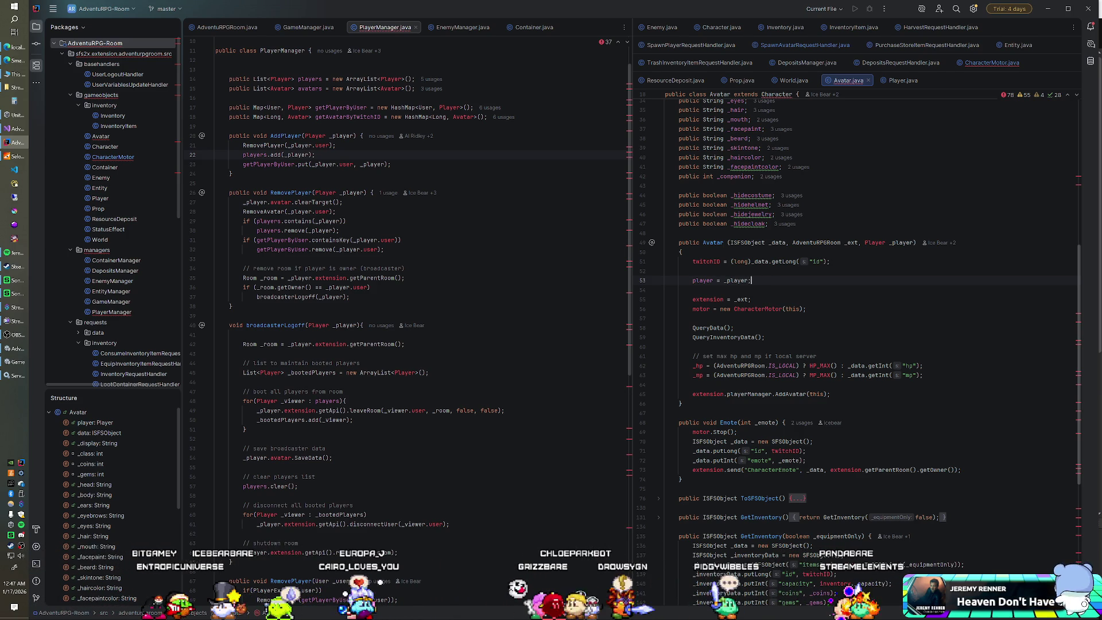
Switch to the Unity editor, then bring Visual Studio forward showing SpawnManager.cs's SpawnPlayerCharacter method.
key("alt+Tab")
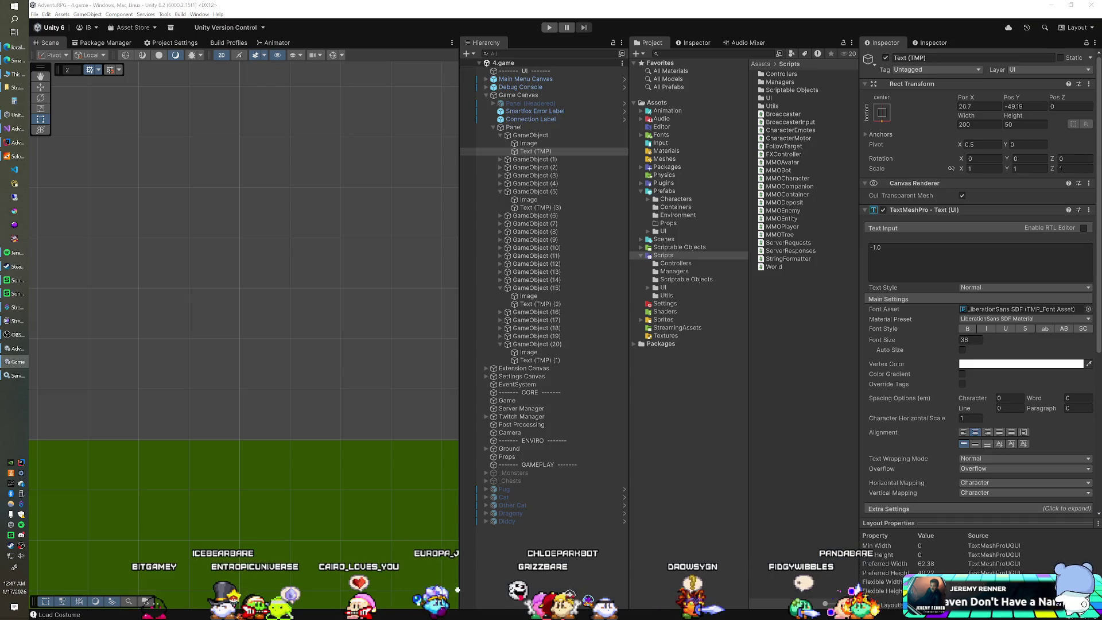
left_click(14, 129)
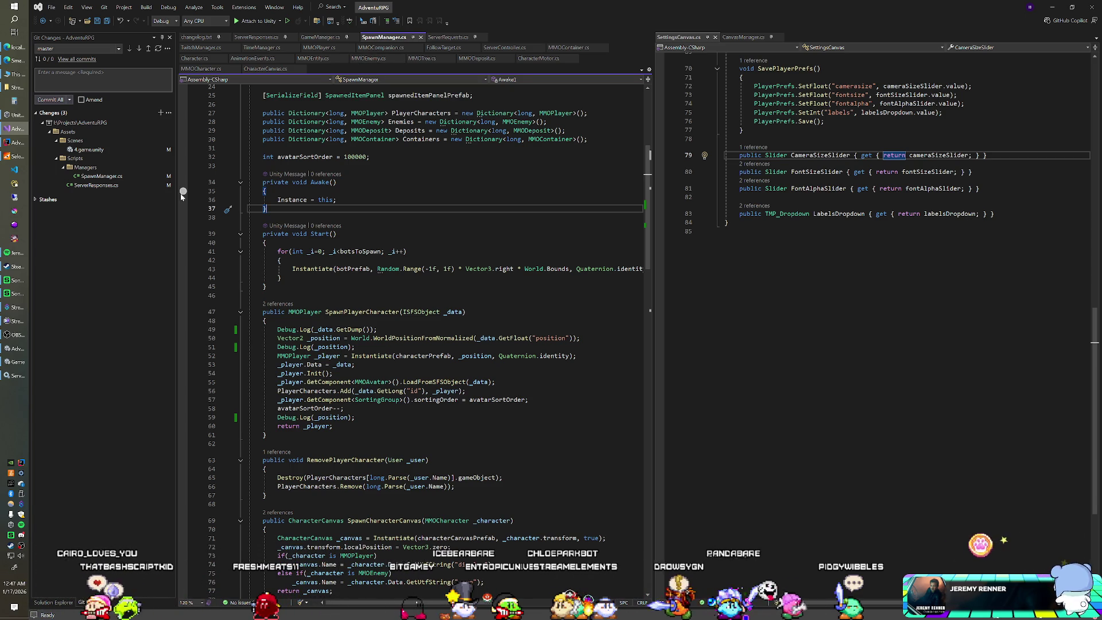
Return to IntelliJ's AdventuRPG-Room project and place the cursor in PlayerManager.java's RemovePlayer method.
left_click(16, 142)
left_click(370, 287)
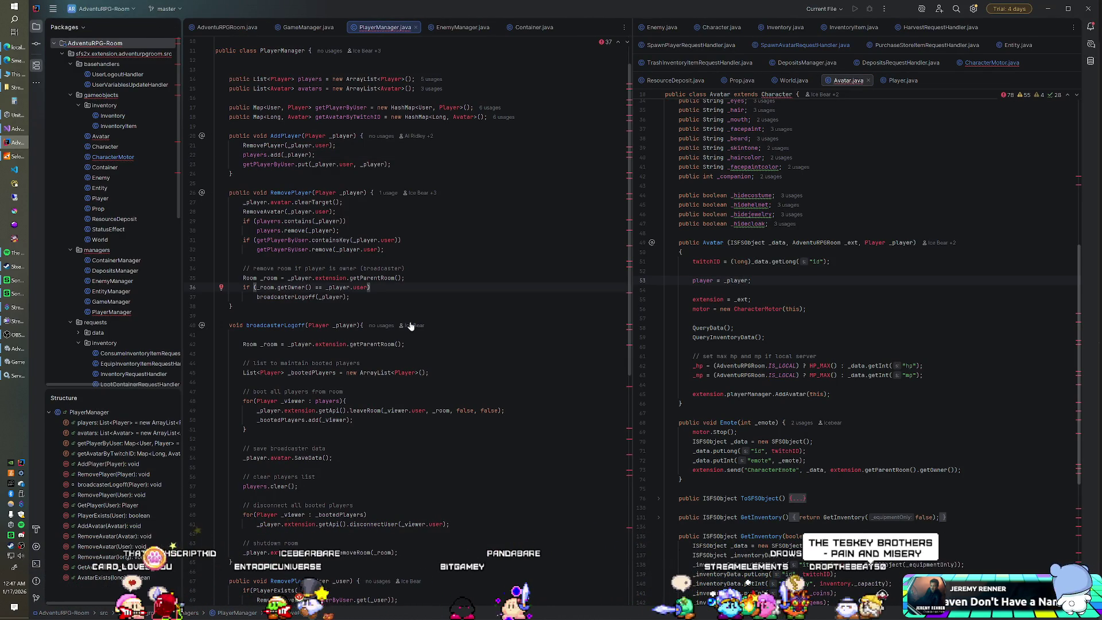
left_click(405, 344)
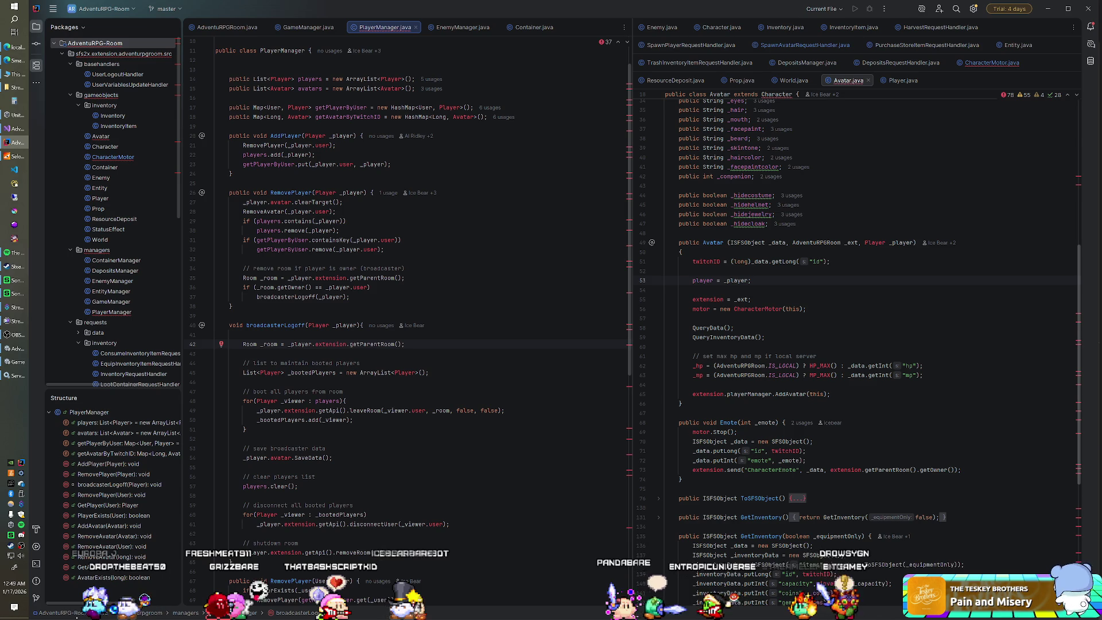
key("alt+Tab")
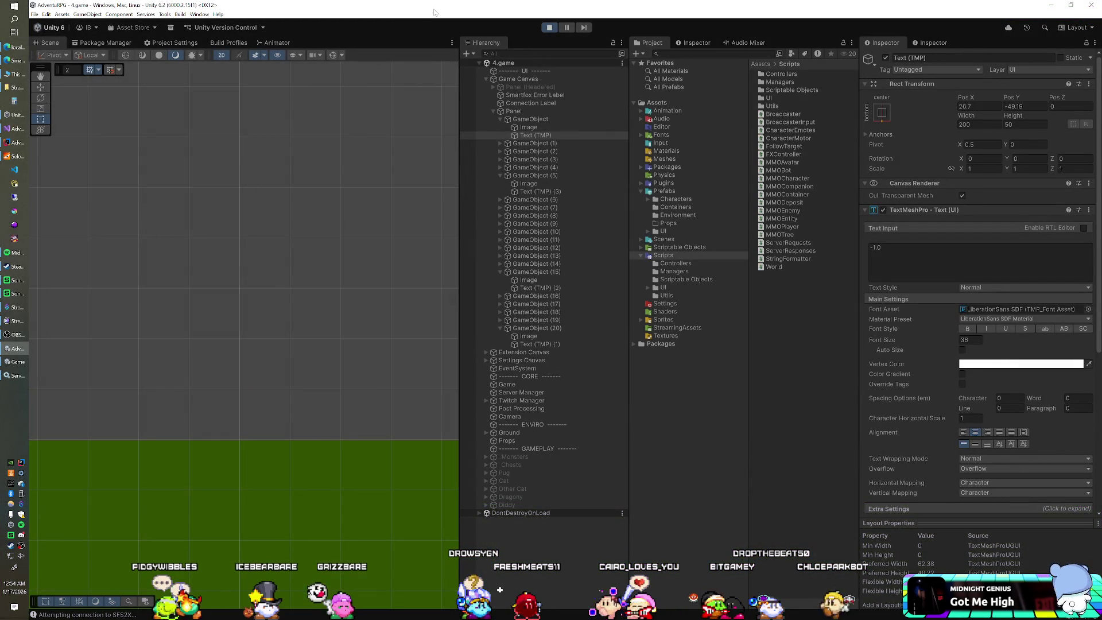
Use Ctrl+P to toggle Unity's Play mode and stop the running game.
key("ctrl+p")
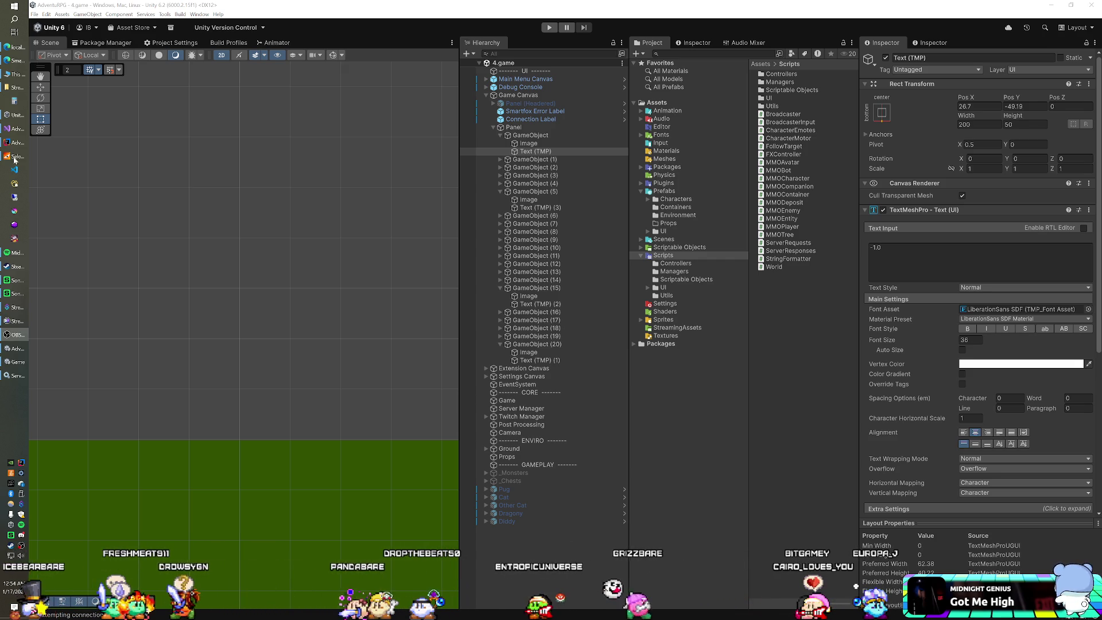
Bring the Unity editor window to the front.
left_click(495, 23)
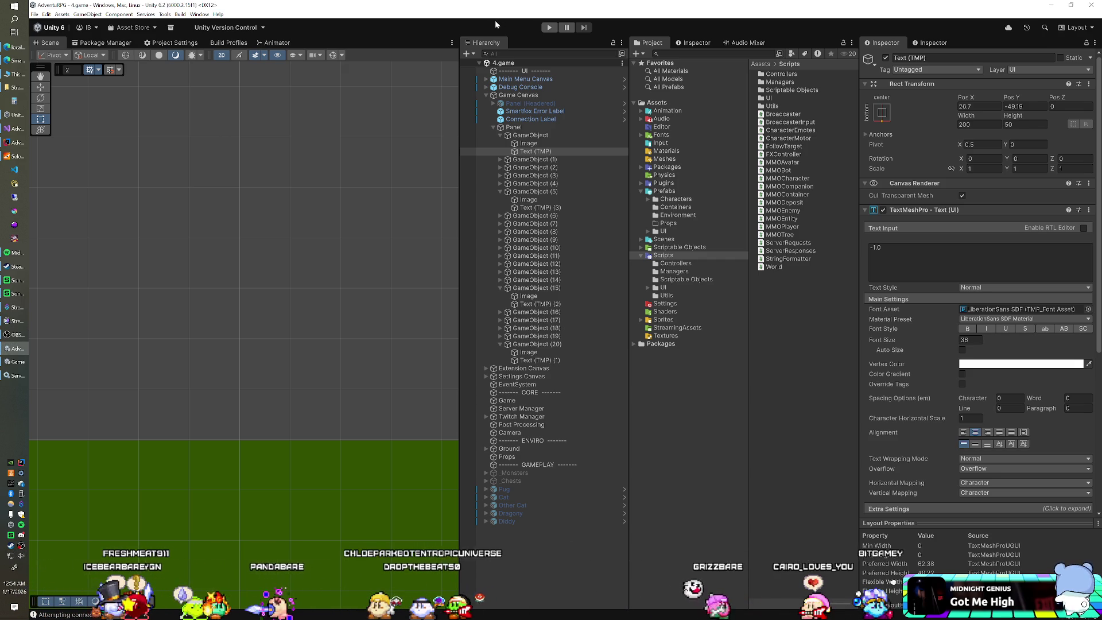